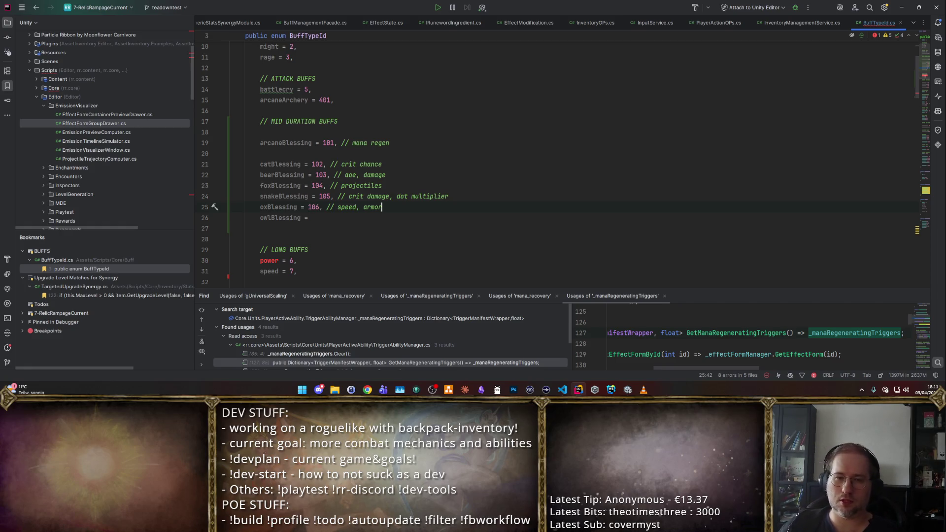
- Replace the catBlessing comment's crit chance text with '// speed?'
{"action": "key", "text": "Up"}
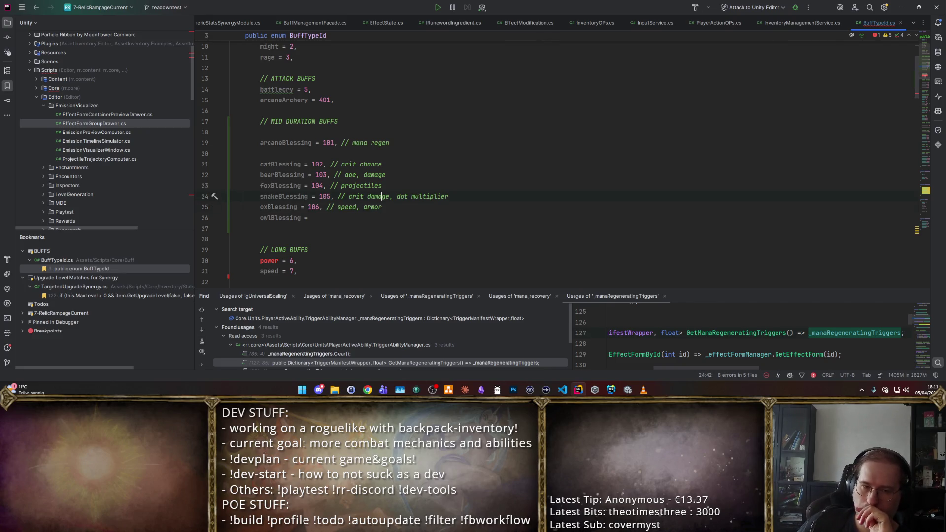
{"action": "key", "text": "Up"}
{"action": "key", "text": "Up"}
{"action": "key", "text": "Up"}
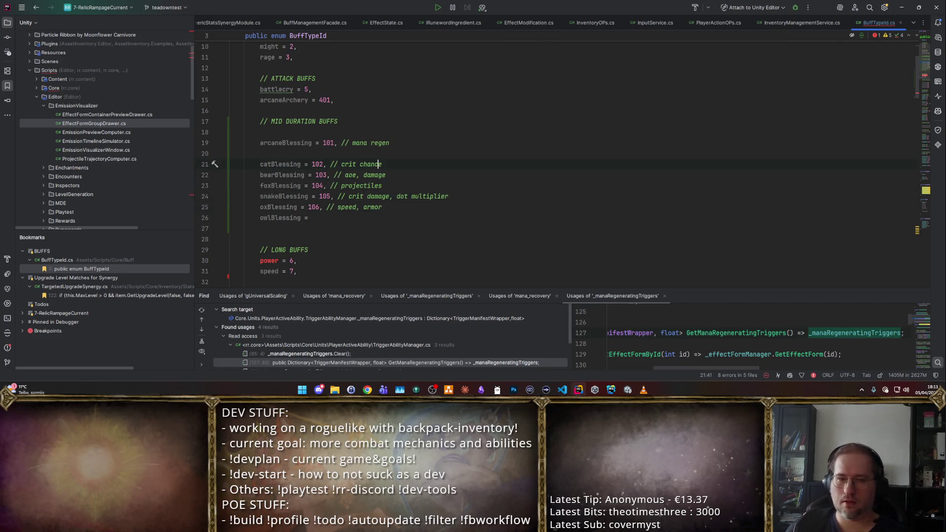
{"action": "left_click_drag", "start_coordinate": [340, 164], "coordinate": [383, 164]}
{"action": "key", "text": "BackSpace"}
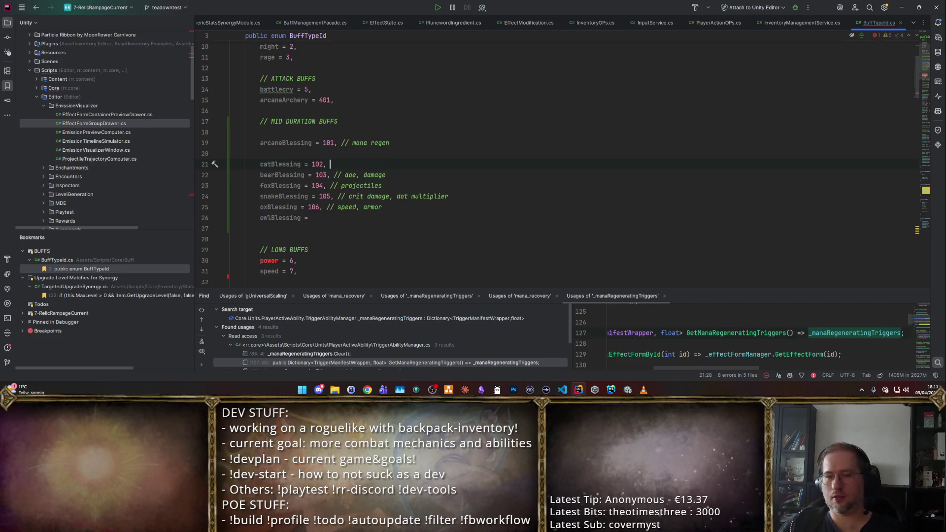
{"action": "type", "text": "//speed?"}
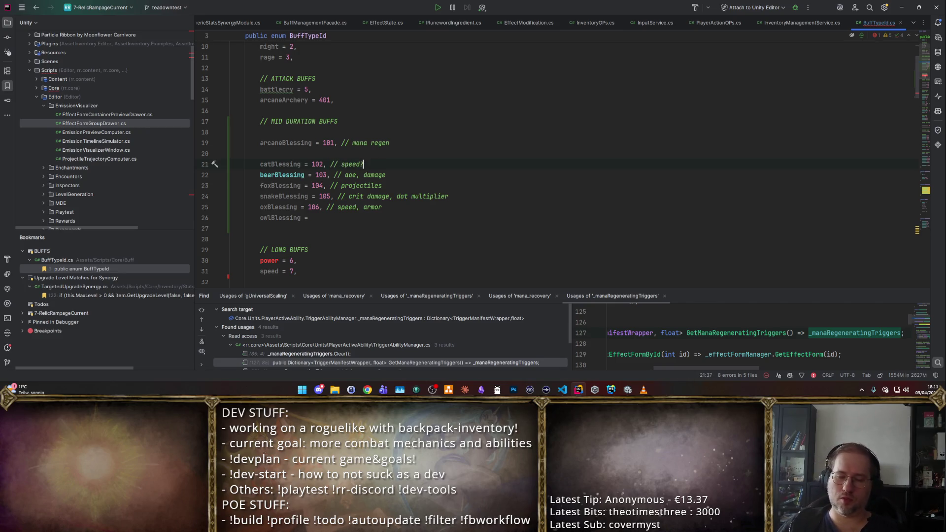
{"action": "key", "text": "ctrl+z"}
{"action": "key", "text": "ctrl+z"}
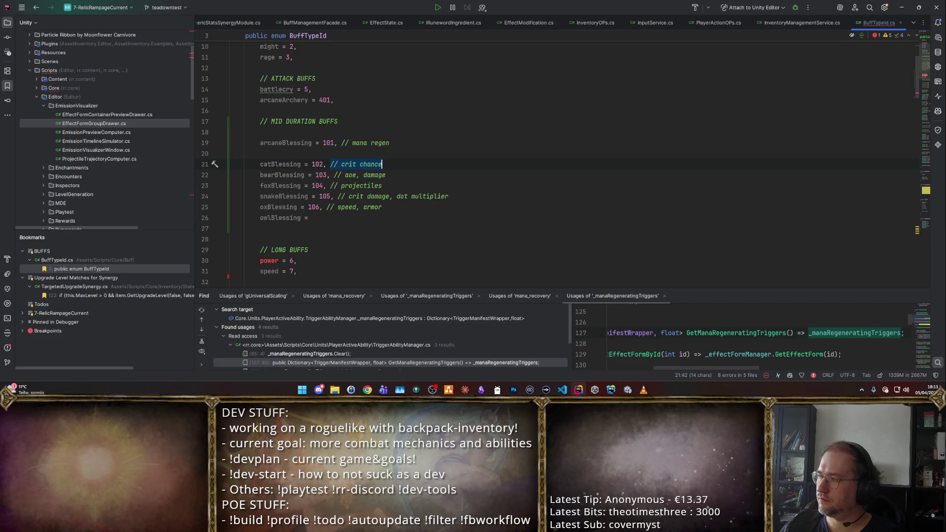
{"action": "type", "text": "// sped"}
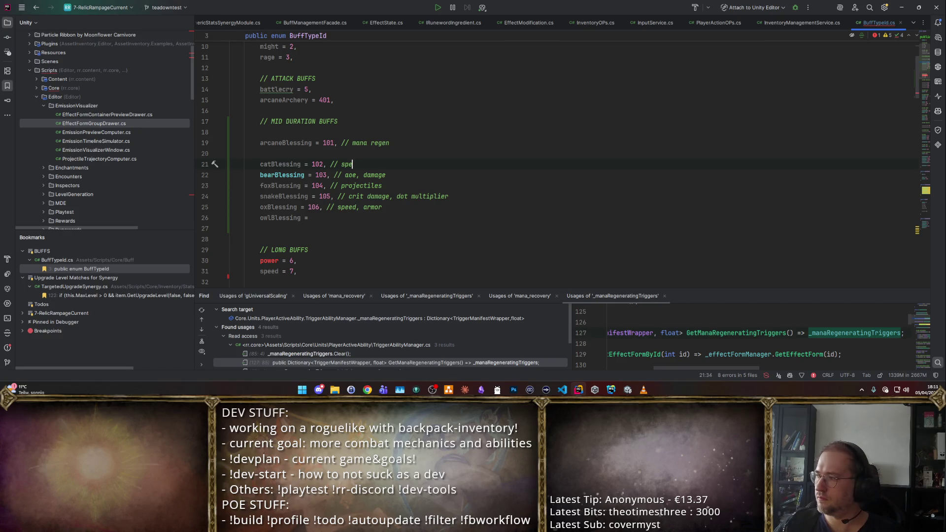
{"action": "type", "text": "d?"}
- Change 'damage' to 'chance' in the snakeBlessing comment so it reads crit chance
{"action": "key", "text": "Down"}
{"action": "key", "text": "Down"}
{"action": "key", "text": "Down"}
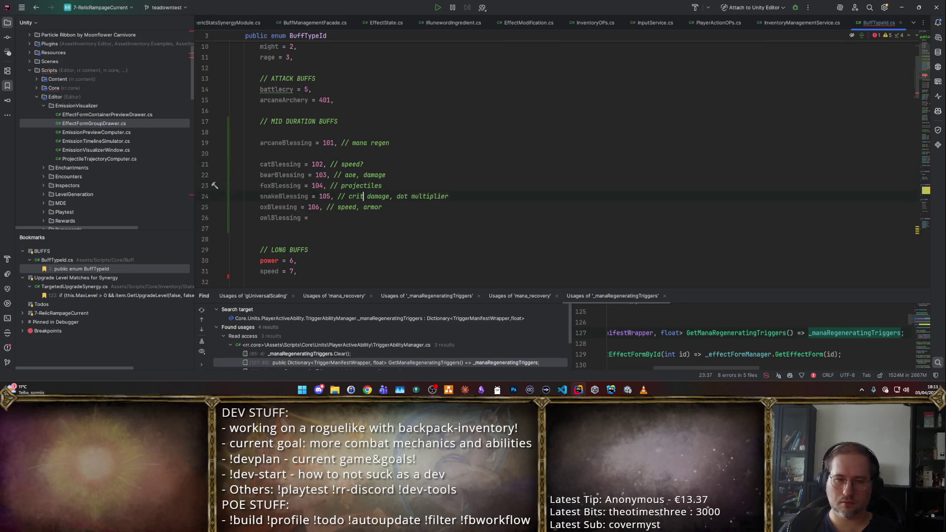
{"action": "key", "text": "Left"}
{"action": "key", "text": "Left"}
{"action": "key", "text": "Left"}
{"action": "key", "text": "Up"}
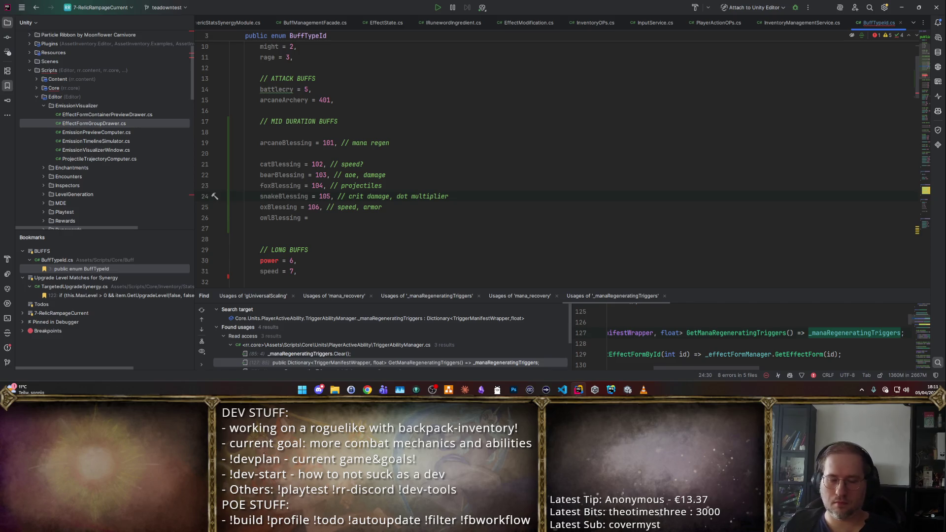
{"action": "key", "text": "ctrl+Right"}
{"action": "key", "text": "ctrl+Right"}
{"action": "key", "text": "Right"}
{"action": "key", "text": "ctrl+shift+Right"}
{"action": "type", "text": "chance"}
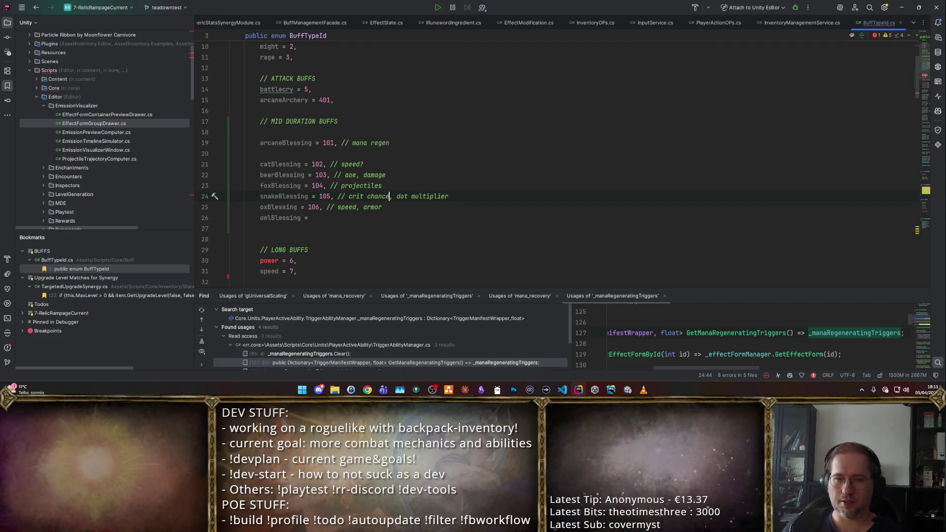
{"action": "key", "text": "Down"}
{"action": "key", "text": "Down"}
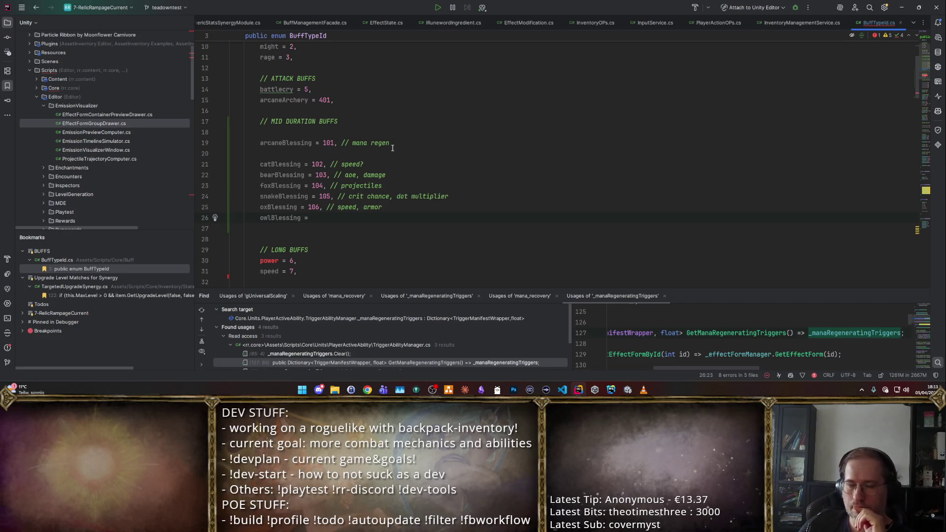
- Insert 'ability' before speed? in the catBlessing comment
{"action": "left_click", "coordinate": [342, 164]}
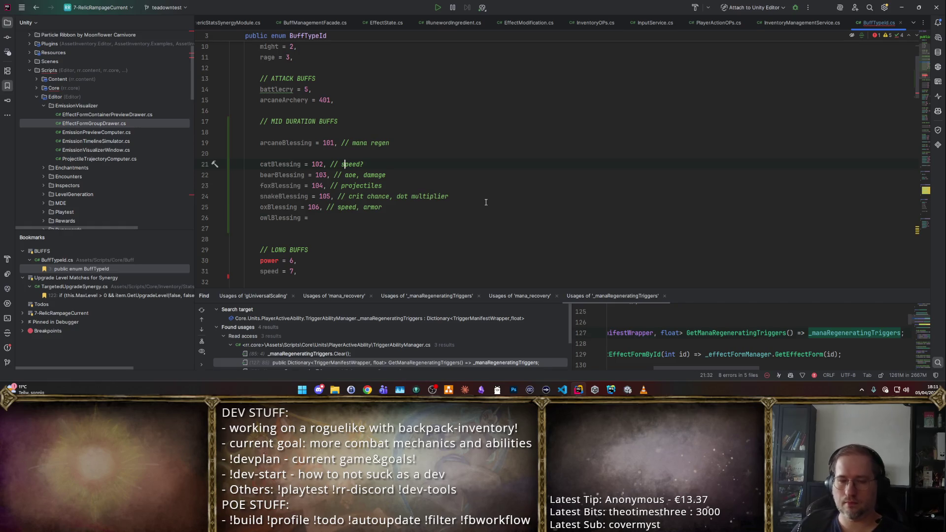
{"action": "type", "text": "aoility"}
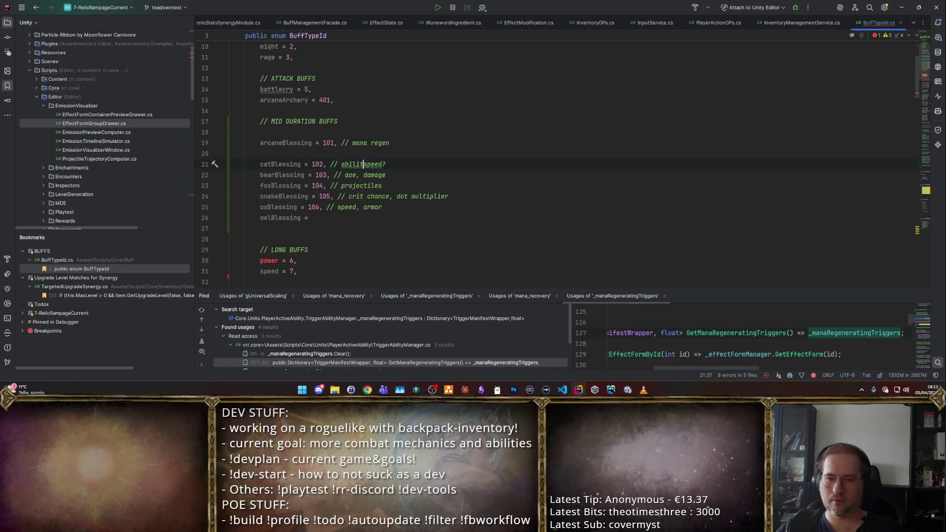
{"action": "key", "text": "Down"}
{"action": "key", "text": "Down"}
{"action": "key", "text": "Down"}
{"action": "key", "text": "Down"}
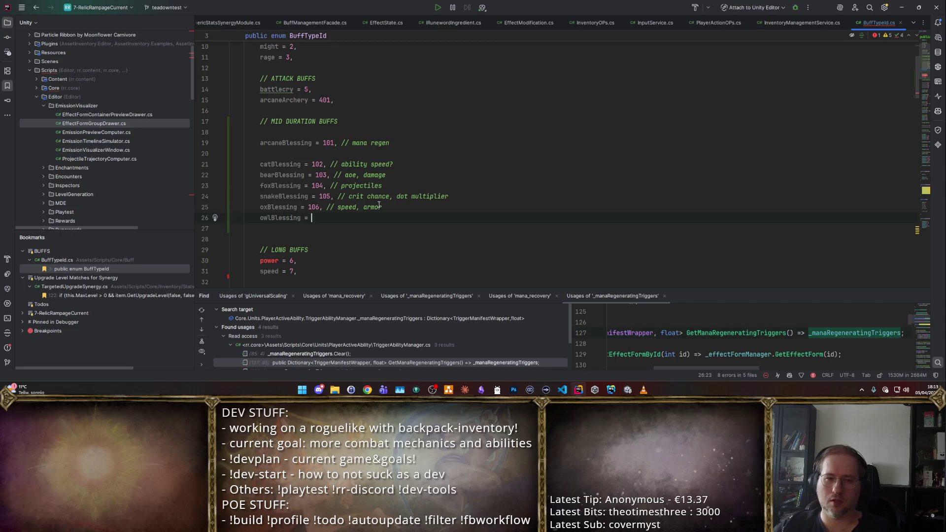
- Assign owlBlessing = 107 and add phoenixBlessing = 108 on a new line
{"action": "type", "text": "107,"}
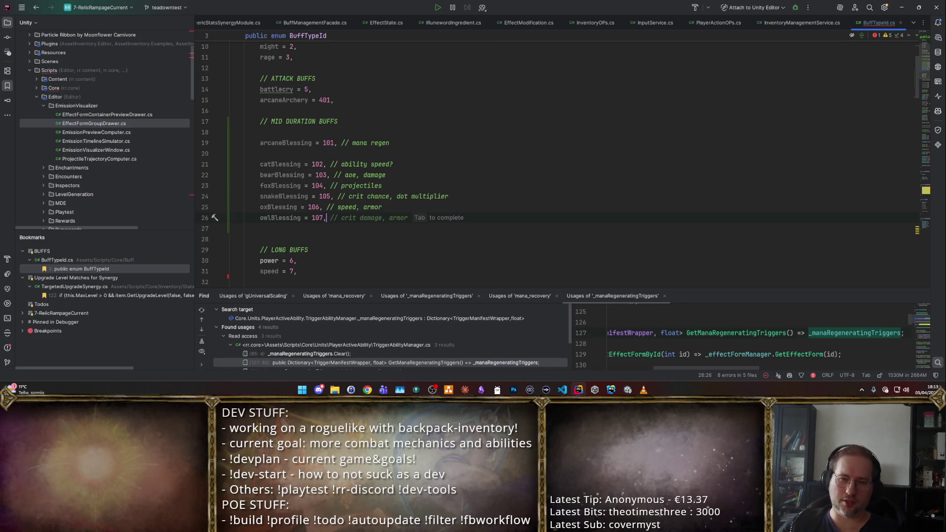
{"action": "key", "text": "Home"}
{"action": "key", "text": "Return"}
{"action": "key", "text": "Down"}
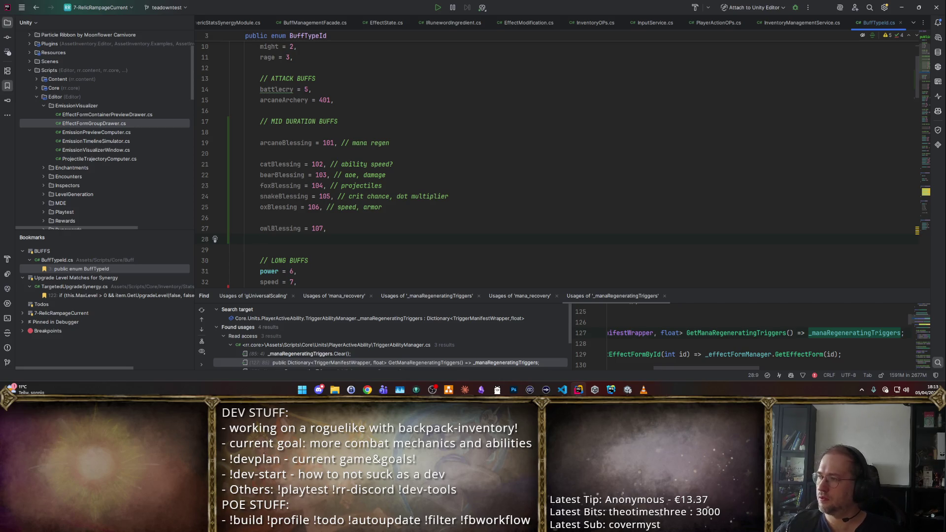
{"action": "type", "text": "ph"}
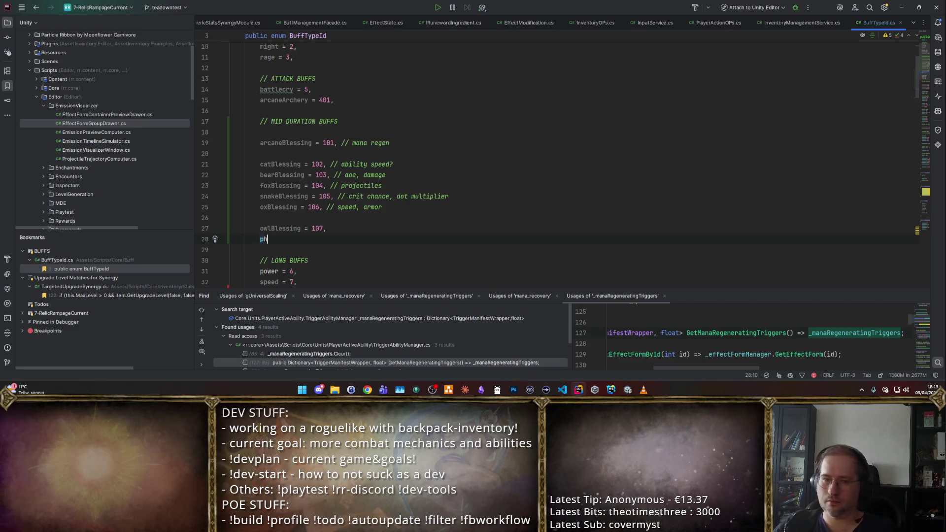
{"action": "type", "text": "oenix"}
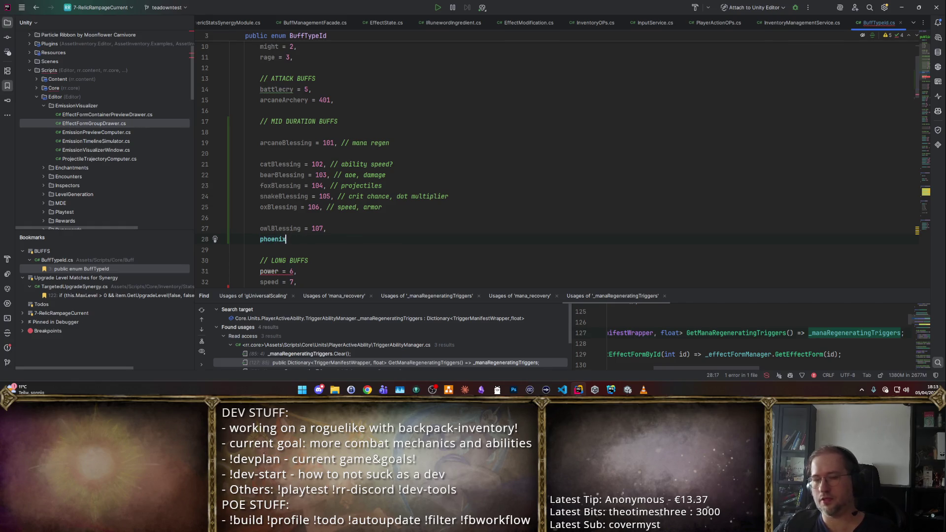
{"action": "type", "text": "Blessing = 108,"}
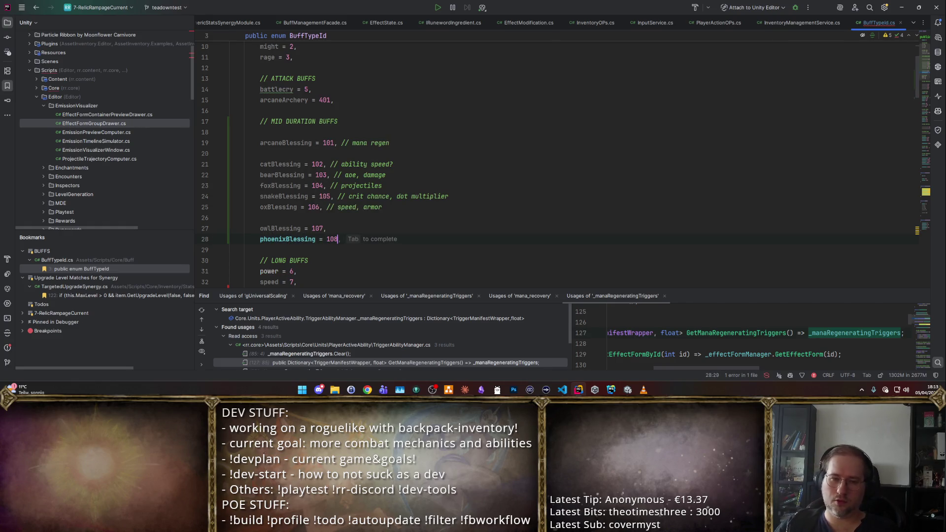
- Add a blank line above phoenixBlessing and add starchildBlessing = 109 after it
{"action": "key", "text": "Home"}
{"action": "key", "text": "Return"}
{"action": "key", "text": "End"}
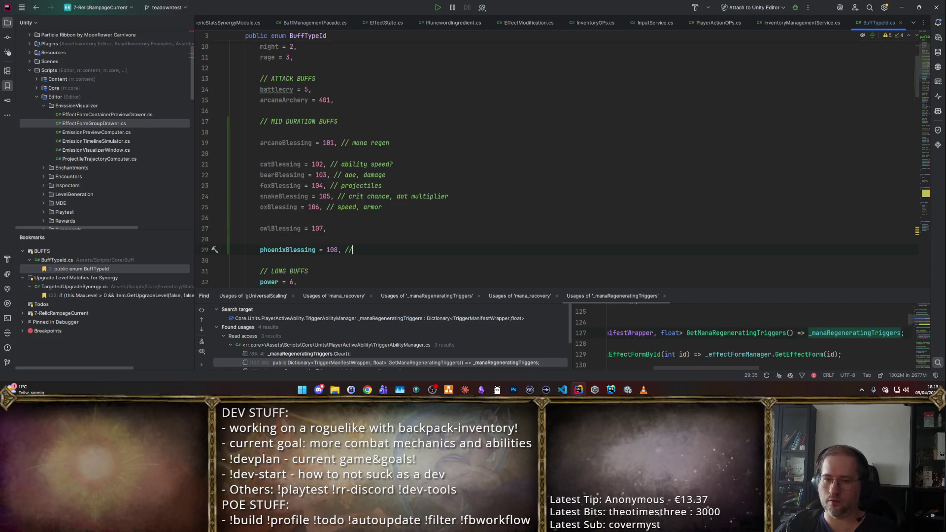
{"action": "key", "text": "Return"}
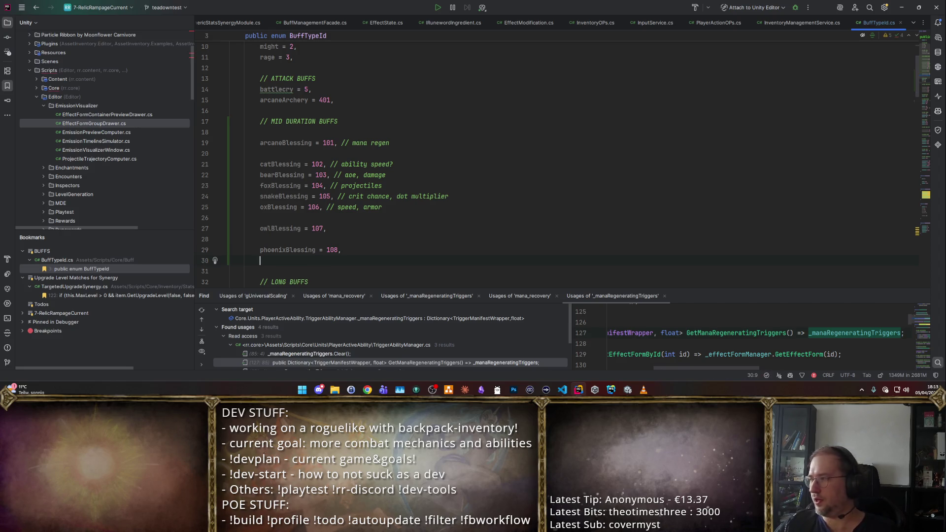
{"action": "type", "text": "s"}
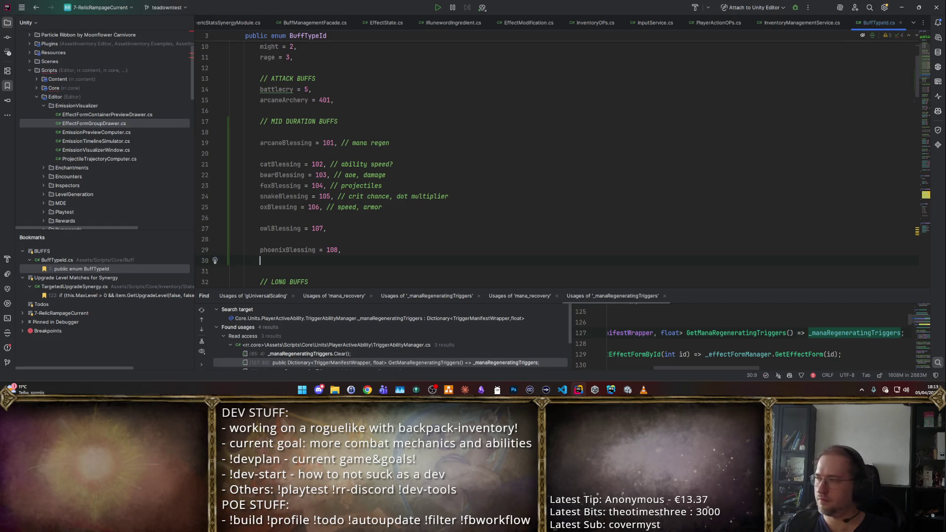
{"action": "type", "text": "tarchildBle"}
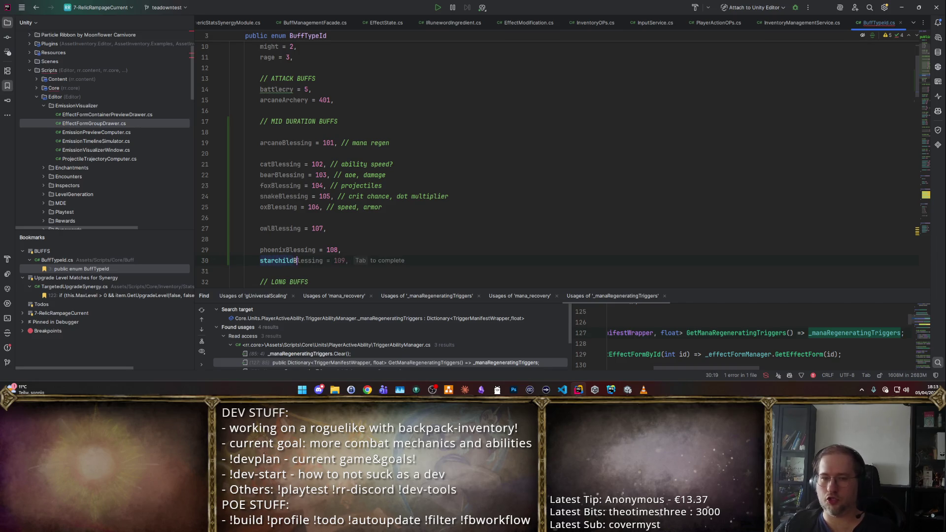
{"action": "type", "text": "ssing "}
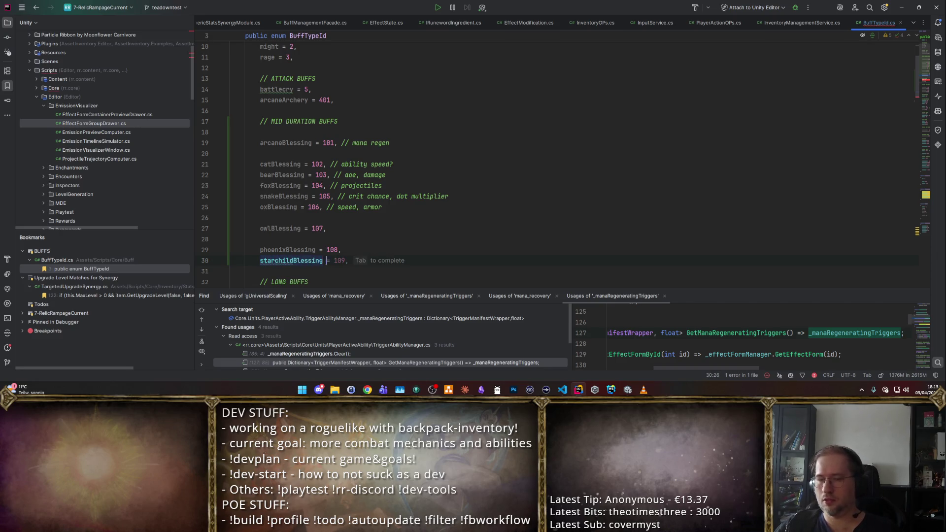
{"action": "type", "text": "= 109,"}
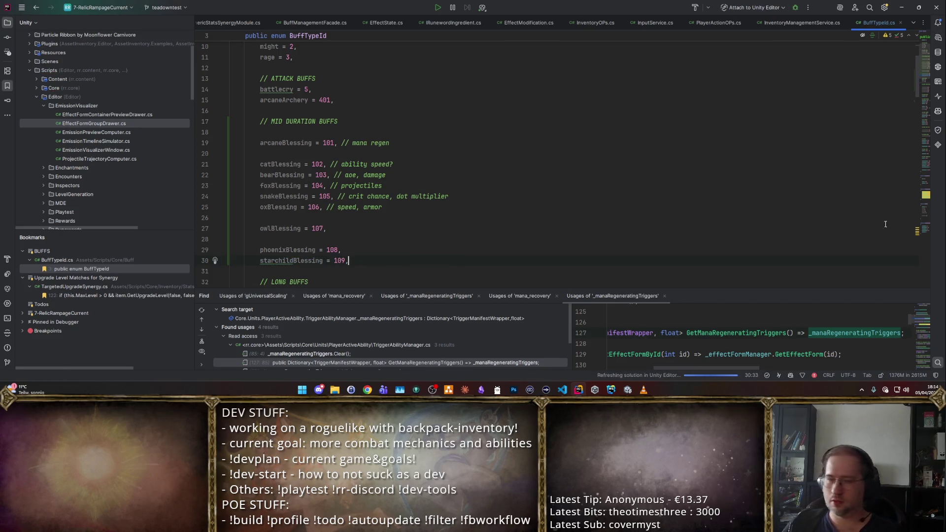
{"action": "scroll", "coordinate": [603, 210], "scroll_direction": "down", "scroll_amount": 7}
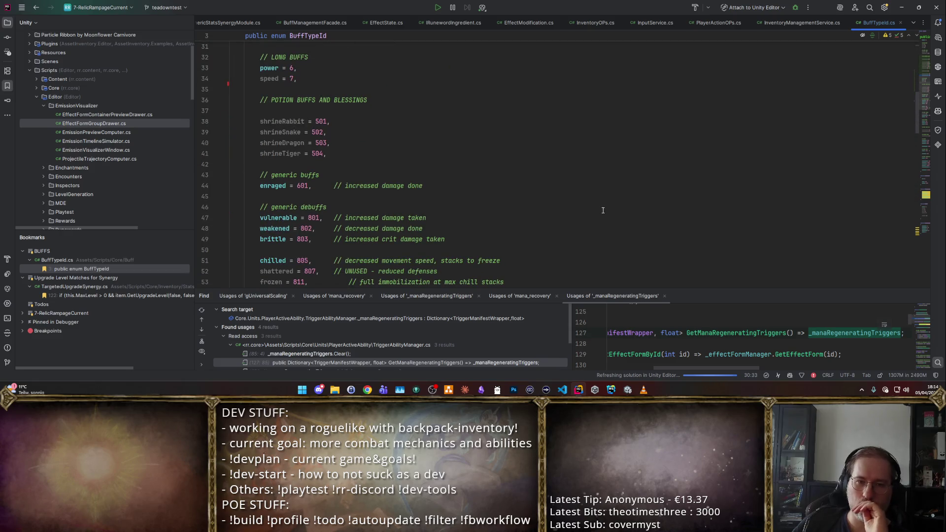
{"action": "scroll", "coordinate": [602, 210], "scroll_direction": "up", "scroll_amount": 4}
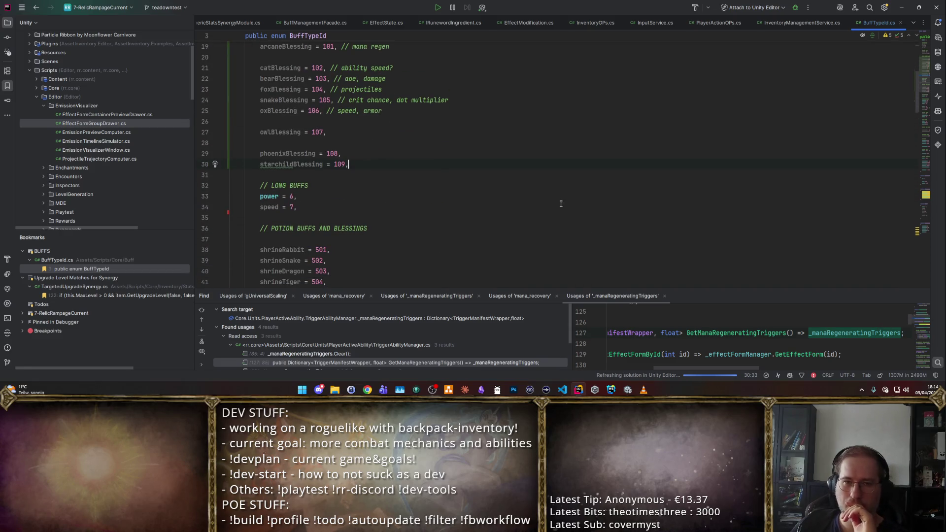
{"action": "scroll", "coordinate": [562, 213], "scroll_direction": "up", "scroll_amount": 2}
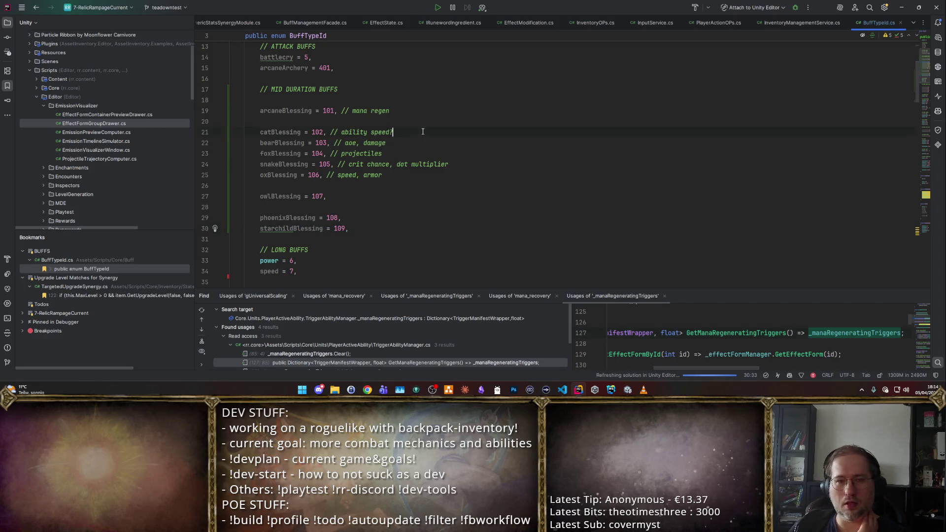
{"action": "left_click", "coordinate": [432, 207]}
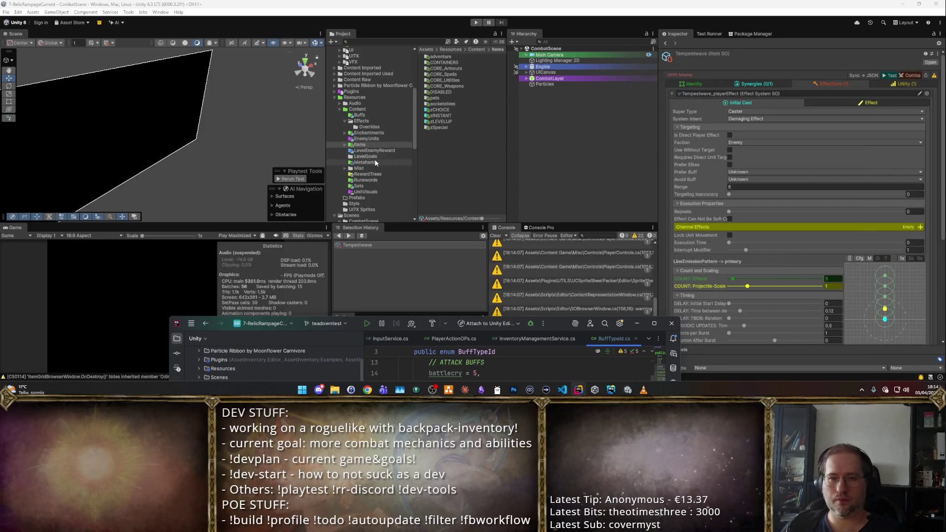
- In the Buffs folder, rename 101ArcaneInspiration to 101blessingArcane
{"action": "left_click", "coordinate": [533, 158]}
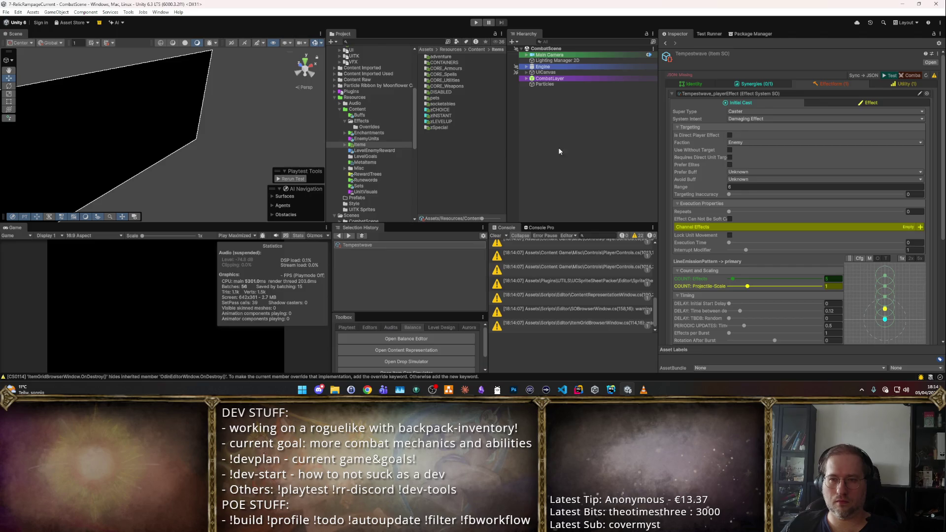
{"action": "left_click", "coordinate": [344, 125]}
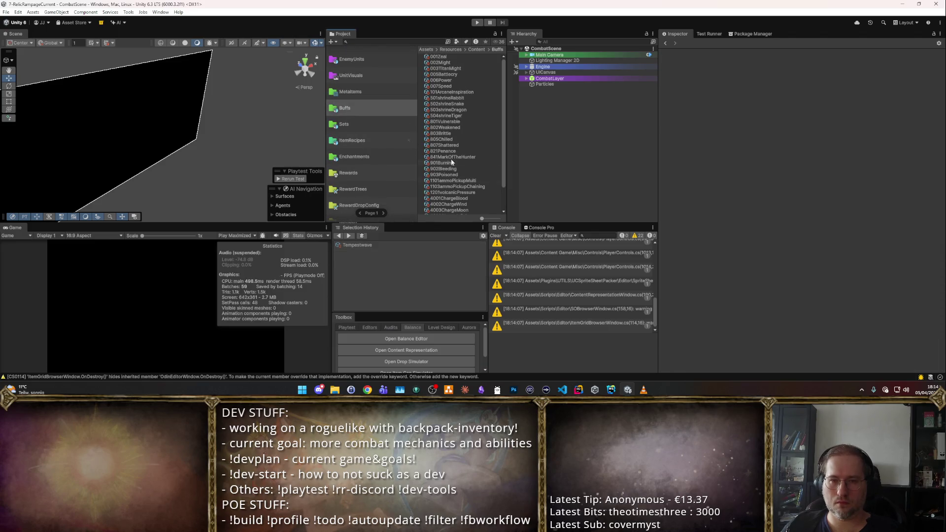
{"action": "left_click", "coordinate": [466, 93]}
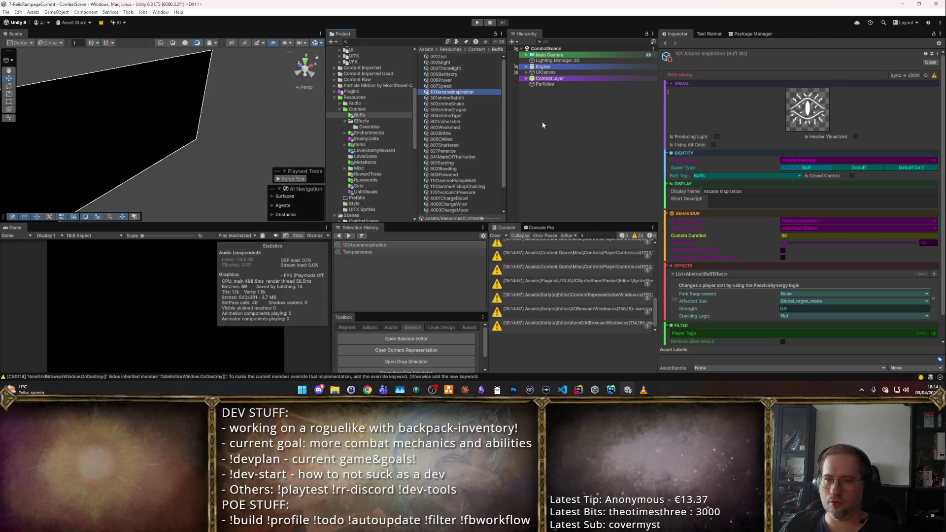
{"action": "key", "text": "alt+Tab"}
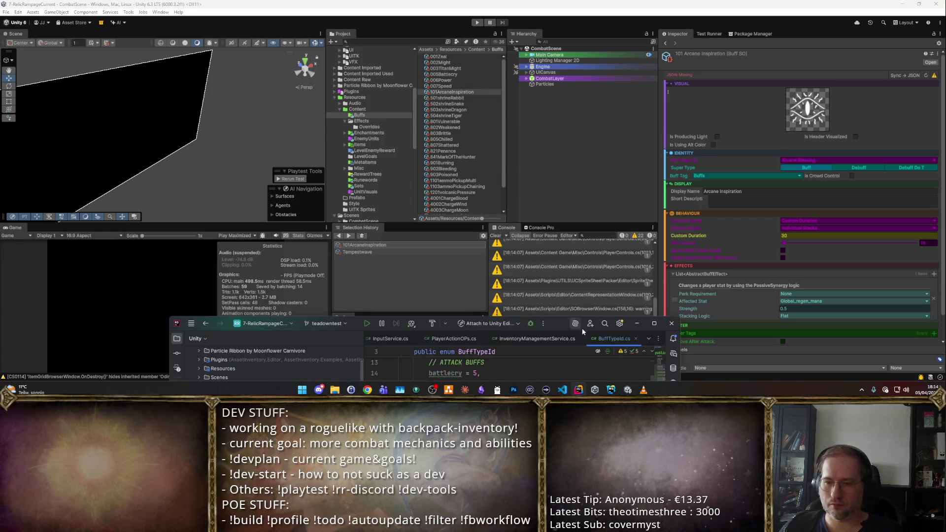
{"action": "key", "text": "alt+Tab"}
{"action": "left_click", "coordinate": [490, 116]}
{"action": "left_click", "coordinate": [490, 92]}
{"action": "key", "text": "F2"}
{"action": "type", "text": "101"}
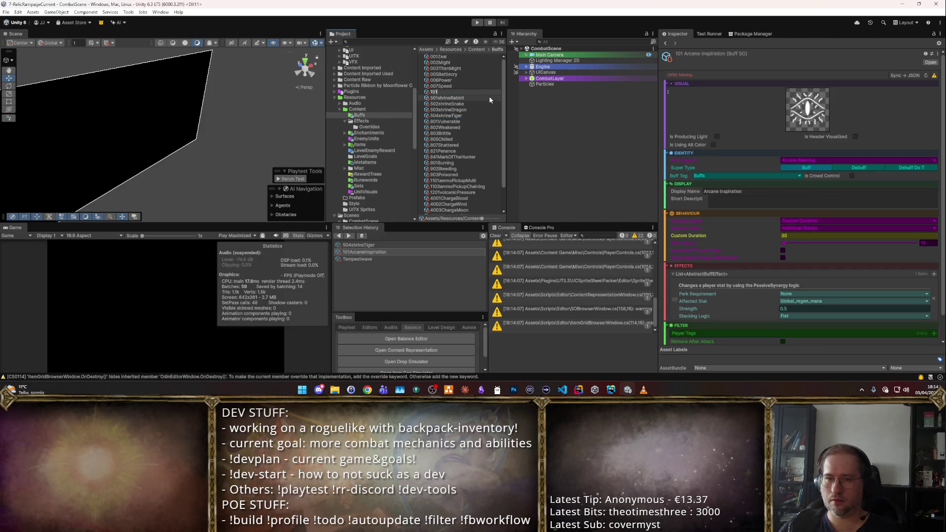
{"action": "type", "text": "blessingArcane"}
{"action": "key", "text": "Return"}
- Duplicate the buff into 102blessingCat, 103blessingBear and 104blessingFox
{"action": "key", "text": "ctrl+d"}
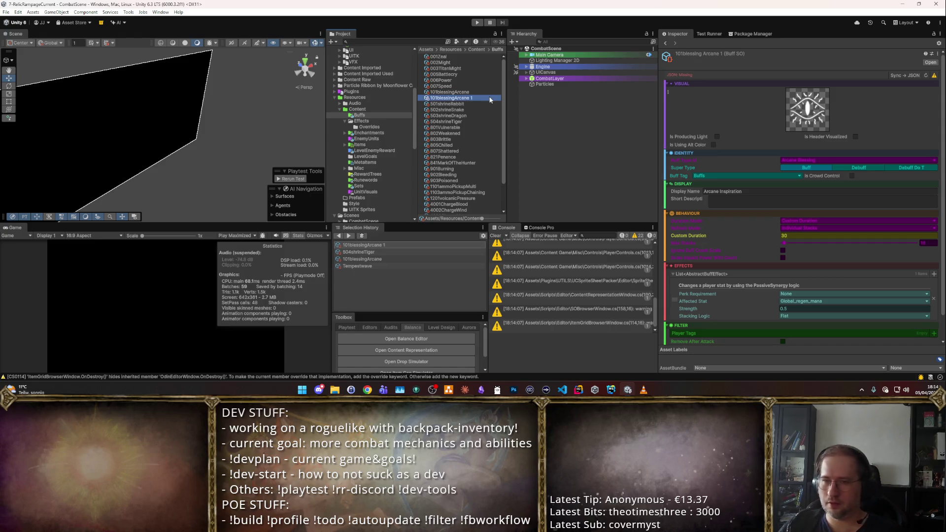
{"action": "key", "text": "F2"}
{"action": "type", "text": "102blessingCat"}
{"action": "key", "text": "Return"}
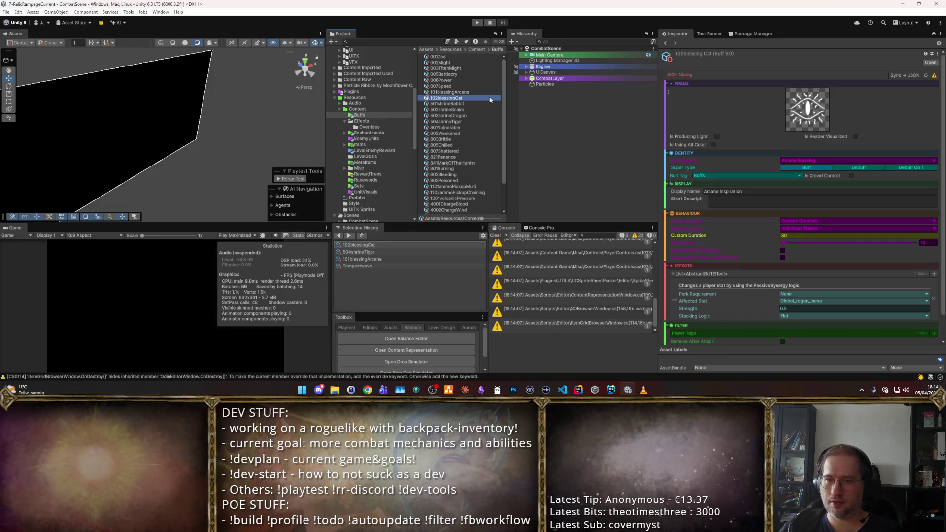
{"action": "key", "text": "ctrl+d"}
{"action": "key", "text": "F2"}
{"action": "type", "text": "103"}
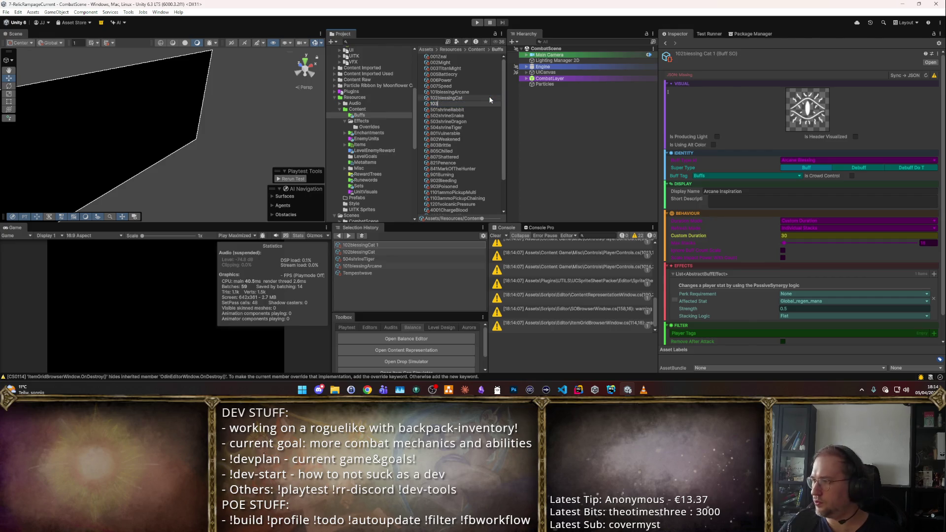
{"action": "type", "text": "es"}
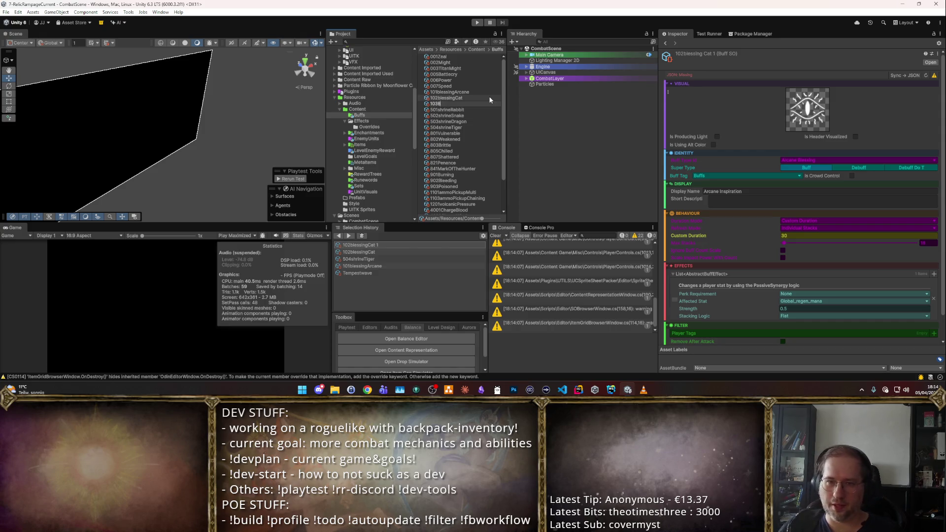
{"action": "type", "text": "blessingBear"}
{"action": "key", "text": "Return"}
{"action": "key", "text": "ctrl+d"}
{"action": "key", "text": "F2"}
{"action": "type", "text": "104"}
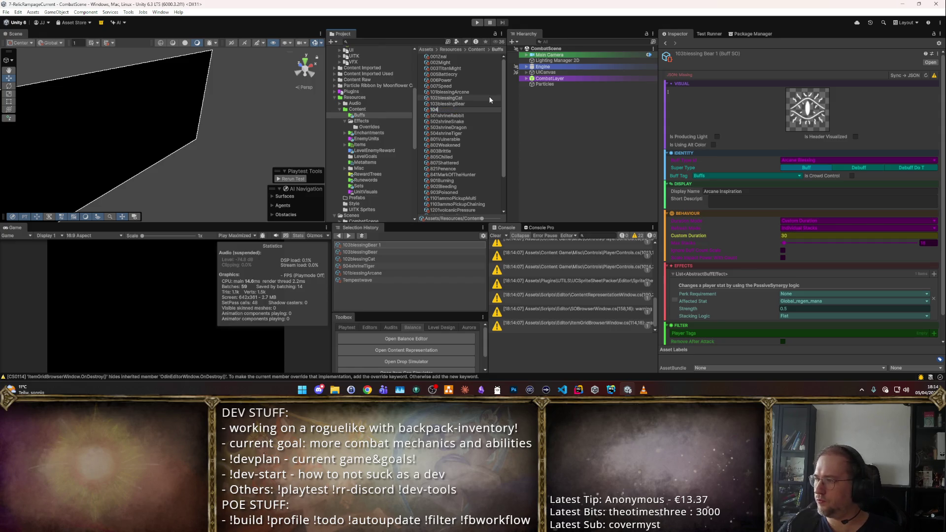
{"action": "type", "text": "blessingFox"}
{"action": "key", "text": "Return"}
- Create further copies named 105blessingSnake, 106blessingOx and 107blessingOwl
{"action": "key", "text": "ctrl+d"}
{"action": "key", "text": "F2"}
{"action": "type", "text": "105blessingSn"}
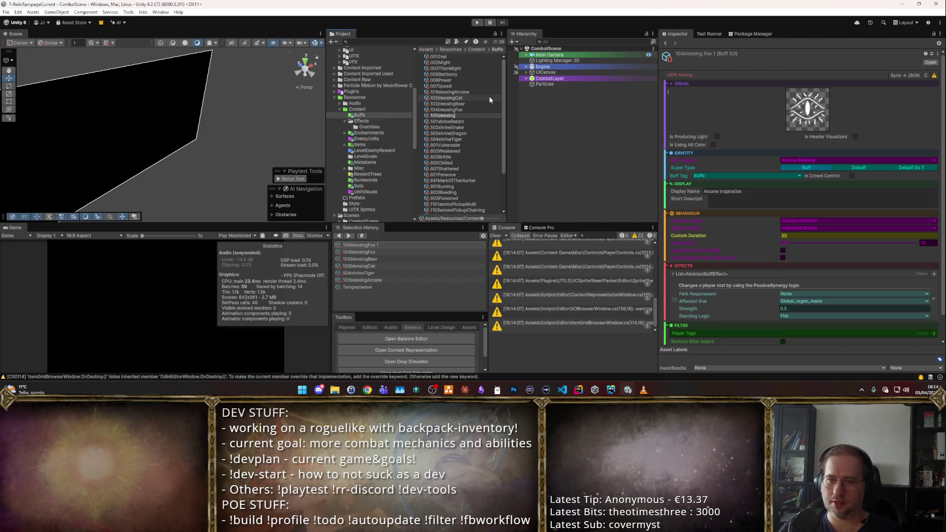
{"action": "type", "text": "ake"}
{"action": "key", "text": "Return"}
{"action": "key", "text": "ctrl+d"}
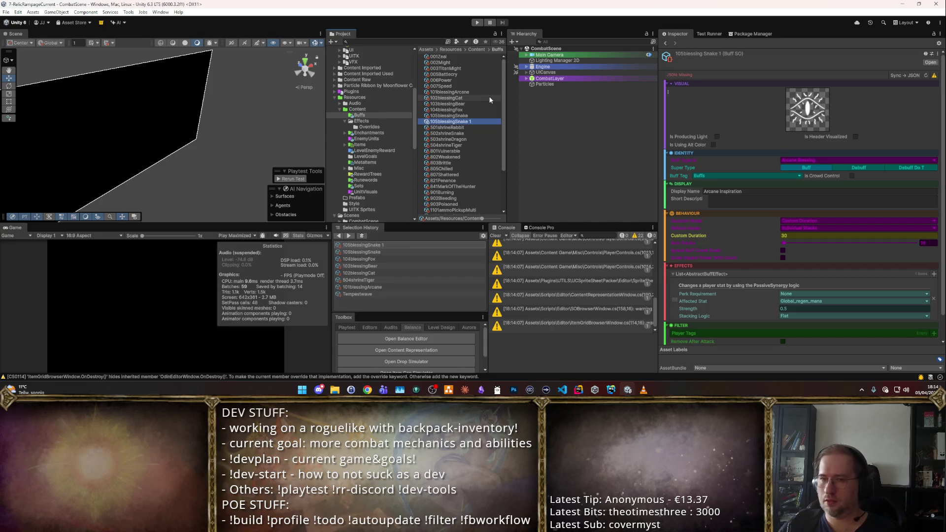
{"action": "key", "text": "F2"}
{"action": "type", "text": "106blessingOx"}
{"action": "key", "text": "Return"}
{"action": "key", "text": "ctrl+d"}
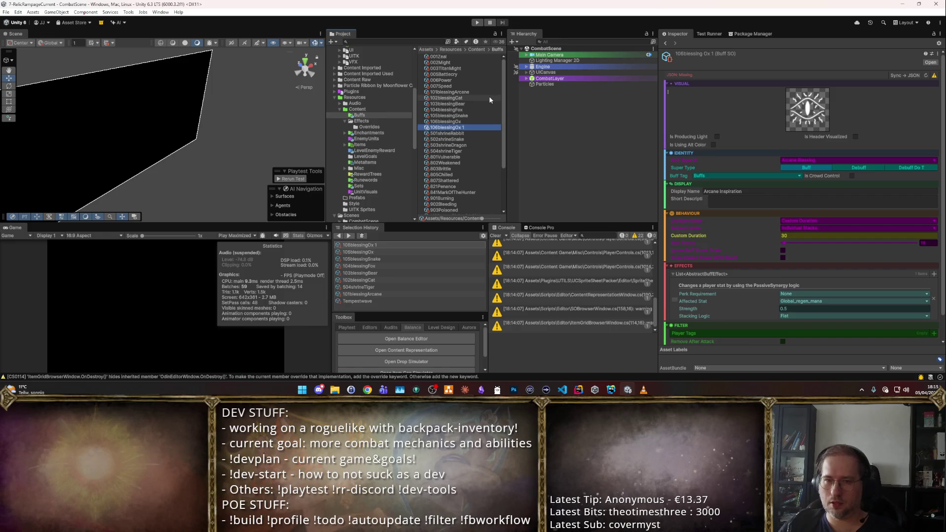
{"action": "key", "text": "F2"}
{"action": "type", "text": "107blessingOwl"}
{"action": "key", "text": "Return"}
- Create 108blessingPhoenix, correcting its number, and 109blessingStar
{"action": "key", "text": "ctrl+d"}
{"action": "key", "text": "F2"}
{"action": "type", "text": "107blessingPhoenix"}
{"action": "key", "text": "Return"}
{"action": "key", "text": "F2"}
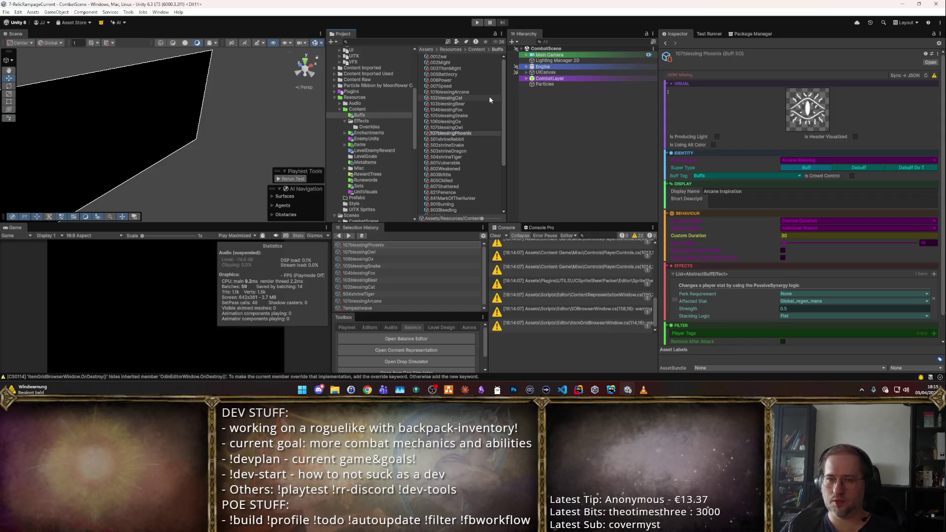
{"action": "type", "text": "8"}
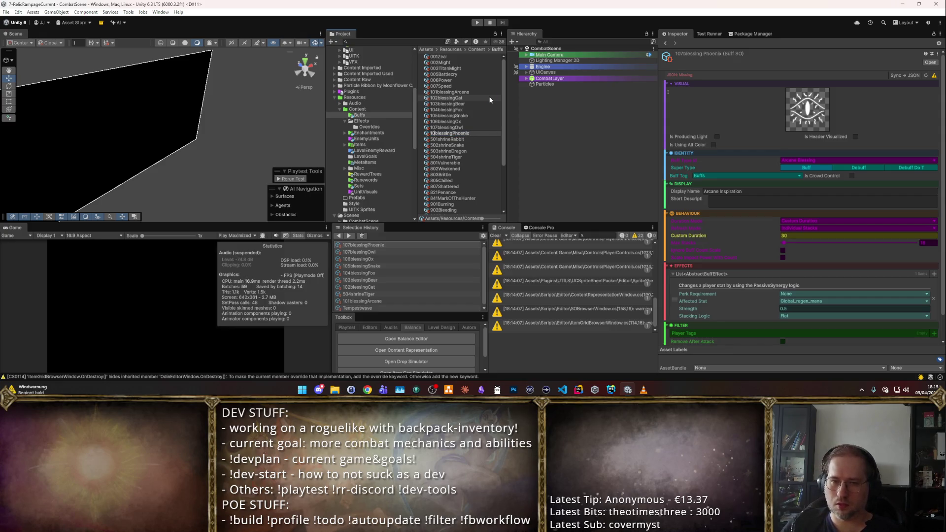
{"action": "key", "text": "Return"}
{"action": "key", "text": "ctrl+d"}
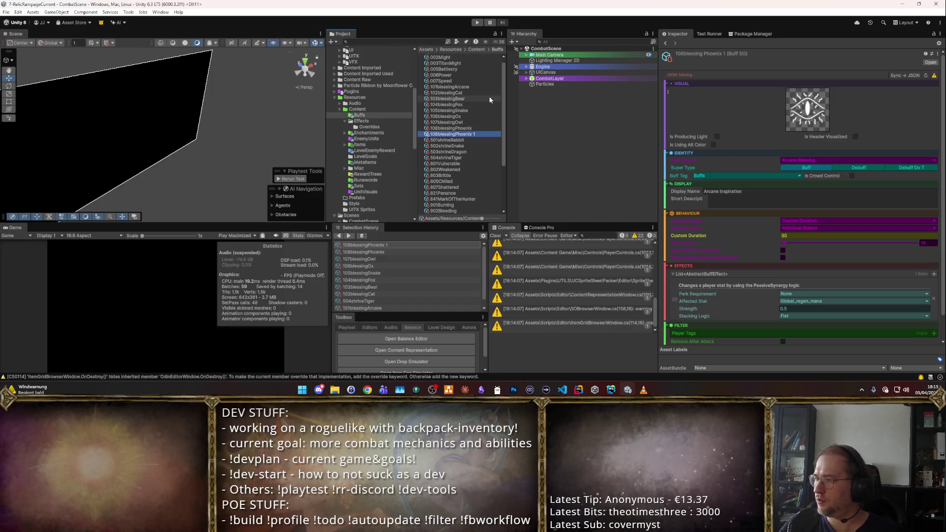
{"action": "key", "text": "F2"}
{"action": "type", "text": "109blessingStar"}
{"action": "key", "text": "Return"}
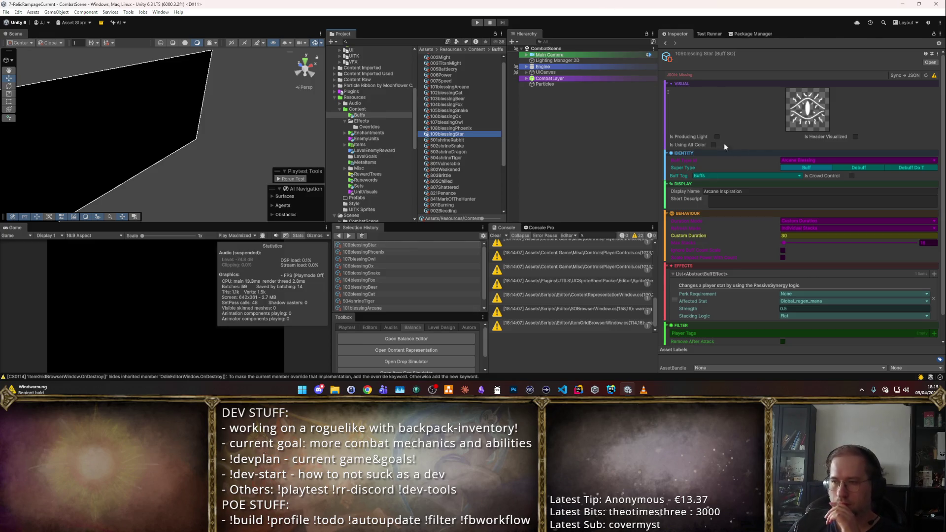
{"action": "left_click", "coordinate": [475, 92]}
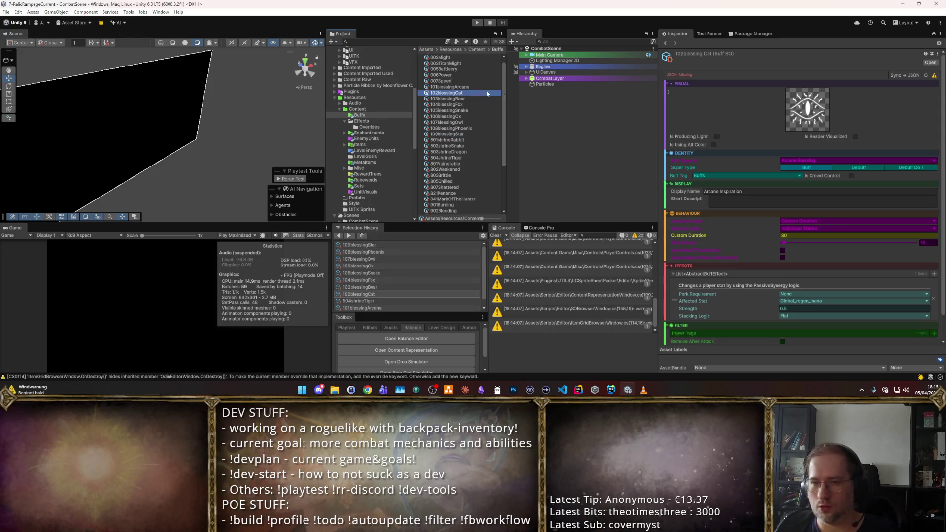
- Set the Buff Type Id of 102blessingCat to Cat Blessing and 103blessingBear to Bear Blessing
{"action": "left_click", "coordinate": [784, 163]}
{"action": "type", "text": "ca"}
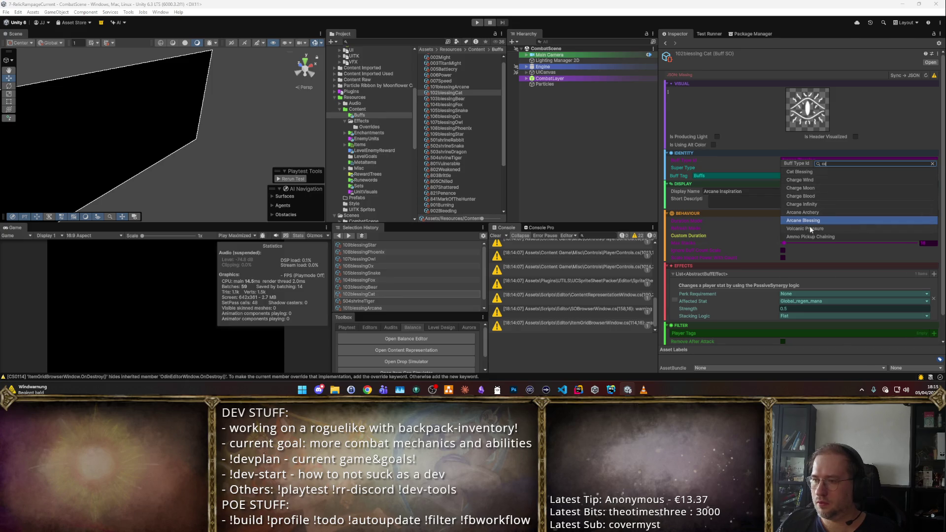
{"action": "key", "text": "BackSpace"}
{"action": "key", "text": "BackSpace"}
{"action": "type", "text": "bless"}
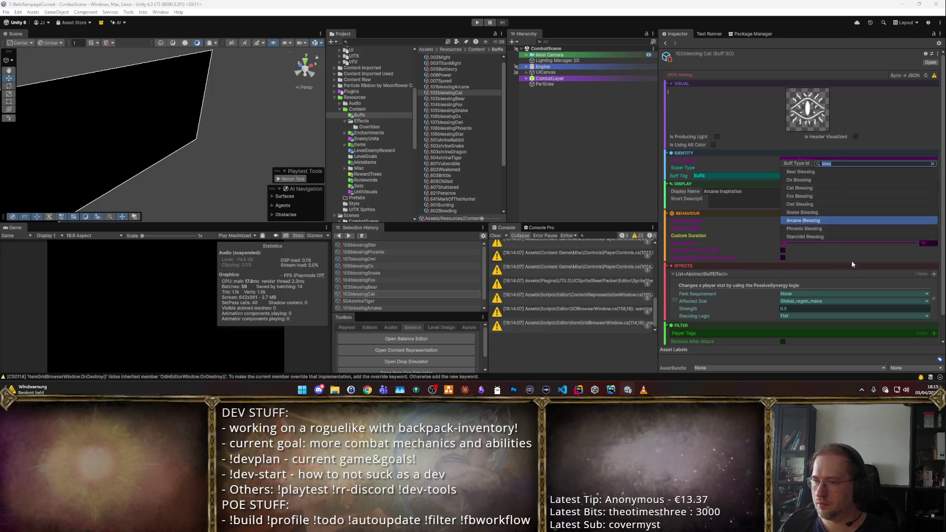
{"action": "left_click", "coordinate": [808, 229]}
{"action": "left_click", "coordinate": [447, 98]}
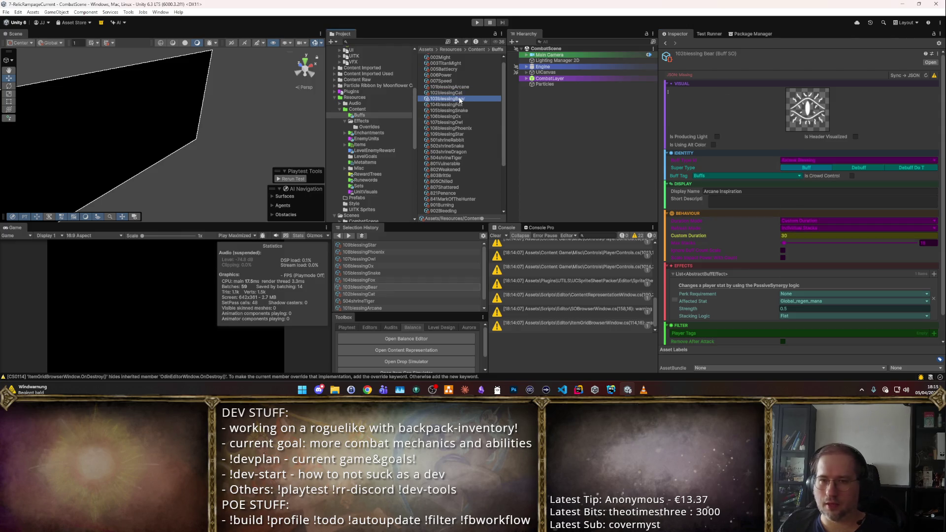
{"action": "left_click", "coordinate": [787, 160]}
{"action": "type", "text": "bear"}
{"action": "left_click", "coordinate": [808, 172]}
- Give 104blessingFox Fox Blessing, 105blessingSnake Snake Blessing and 106blessingOx Ox Blessing
{"action": "left_click", "coordinate": [448, 105]}
{"action": "left_click", "coordinate": [808, 161]}
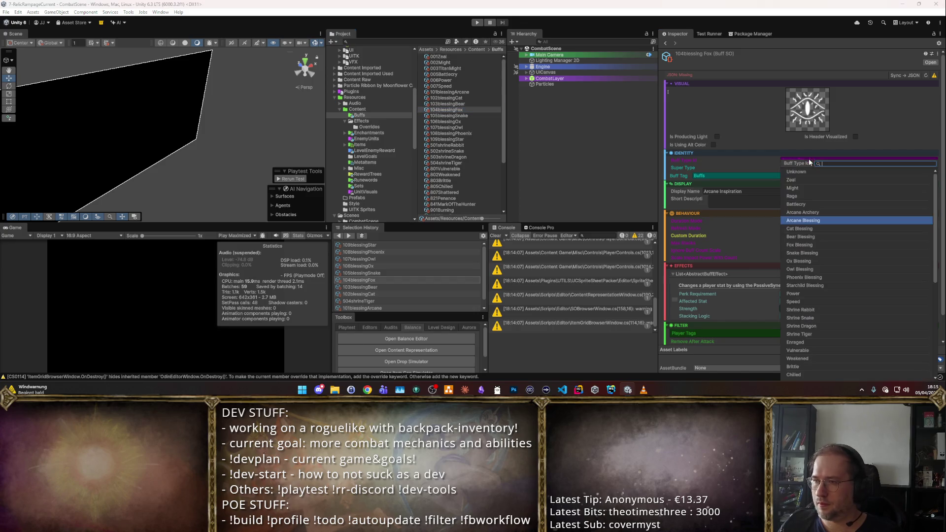
{"action": "key", "text": "Escape"}
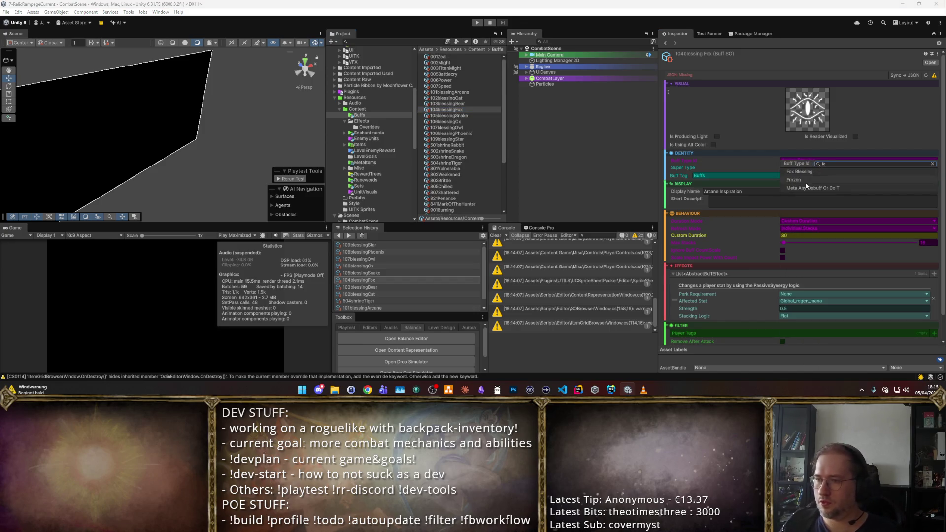
{"action": "left_click", "coordinate": [448, 115]}
{"action": "left_click", "coordinate": [783, 160]}
{"action": "type", "text": "sna"}
{"action": "key", "text": "Return"}
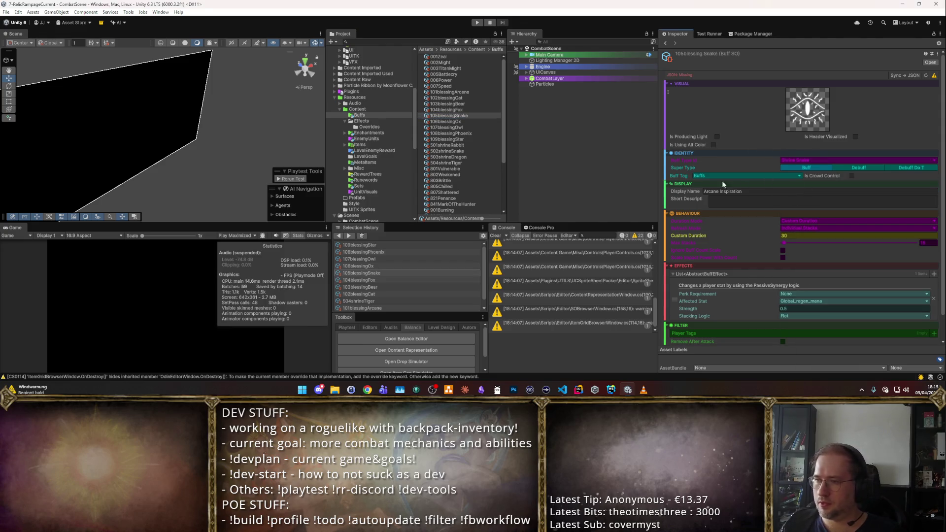
{"action": "left_click", "coordinate": [474, 121]}
{"action": "left_click", "coordinate": [795, 163]}
{"action": "type", "text": "ox"}
{"action": "key", "text": "Return"}
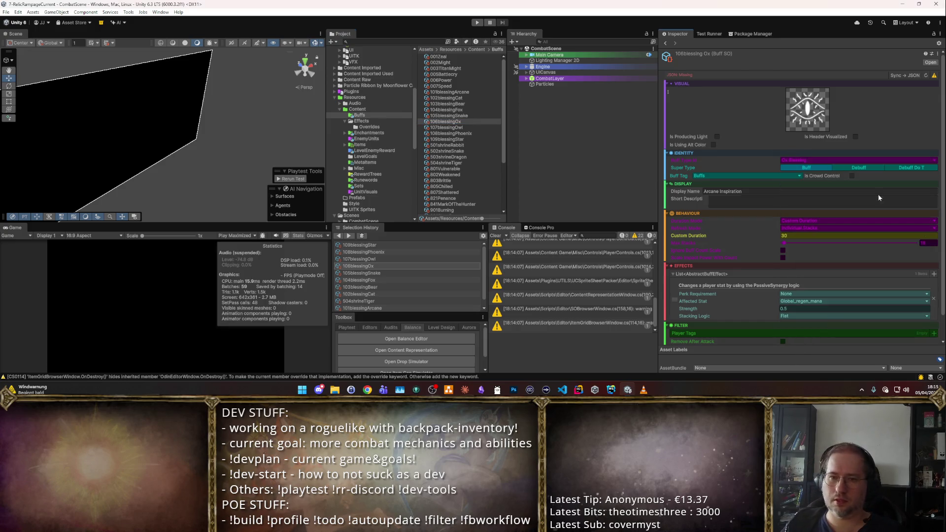
- Set 107blessingOwl to Owl Blessing, 108blessingPhoenix to Phoenix Blessing and 109blessingStar to Starchild Blessing
{"action": "left_click", "coordinate": [473, 127]}
{"action": "left_click", "coordinate": [796, 160]}
{"action": "type", "text": "owl"}
{"action": "key", "text": "Return"}
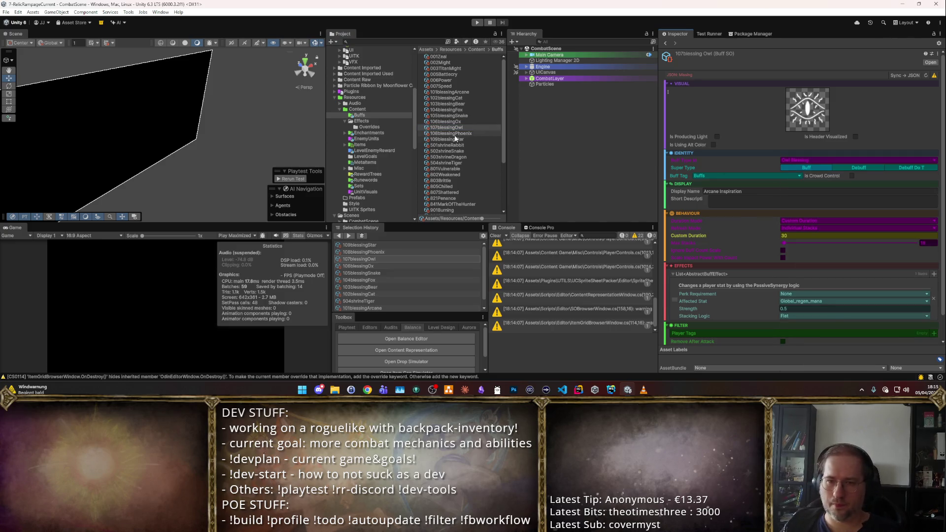
{"action": "left_click", "coordinate": [493, 133]}
{"action": "left_click", "coordinate": [791, 154]}
{"action": "type", "text": "ph"}
{"action": "key", "text": "Return"}
{"action": "left_click", "coordinate": [457, 135]}
{"action": "left_click", "coordinate": [456, 139]}
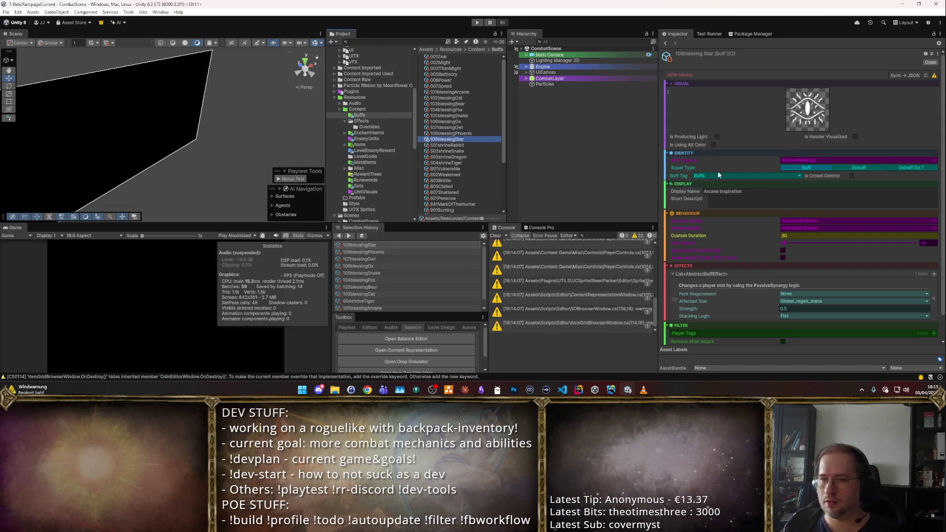
{"action": "left_click", "coordinate": [804, 160]}
{"action": "left_click", "coordinate": [845, 285]}
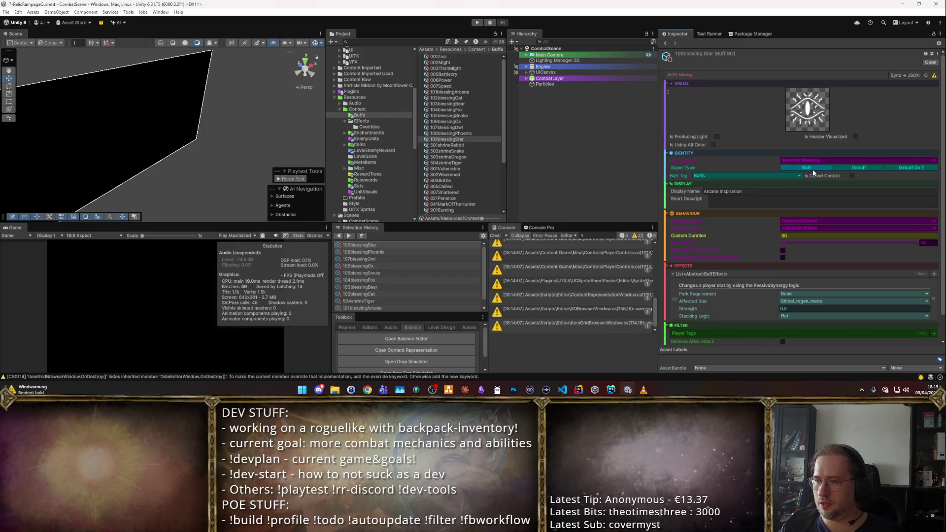
{"action": "left_click", "coordinate": [446, 92]}
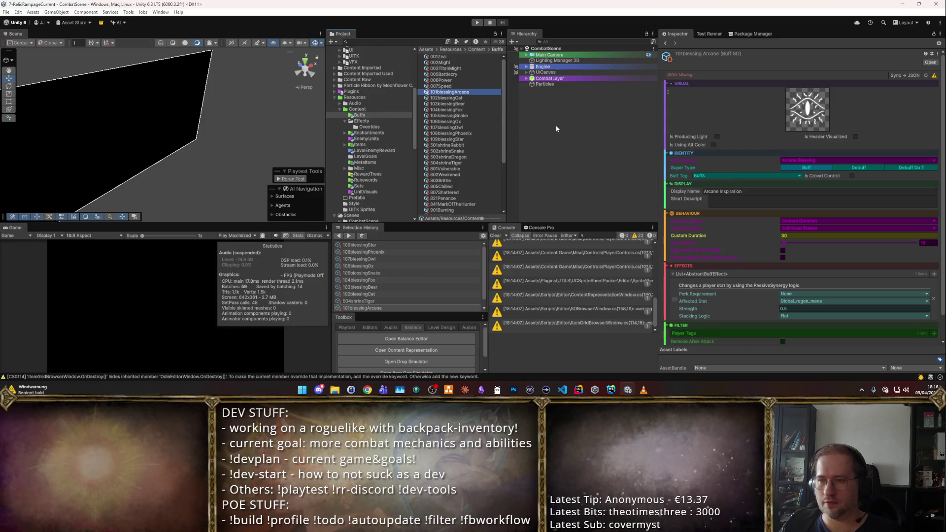
- Try wordings for the Arcane buff's display name, such as 'Arcane Blessing' and 'Blessing of the Arcane'
{"action": "left_click_drag", "start_coordinate": [736, 191], "coordinate": [875, 222]}
{"action": "key", "text": "ctrl+a"}
{"action": "type", "text": "Arcane Bl"}
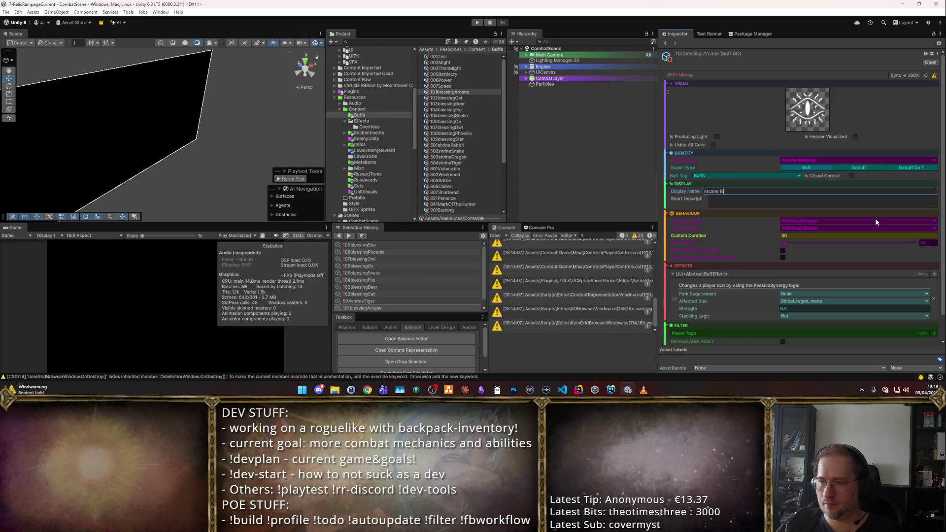
{"action": "type", "text": "essing"}
{"action": "key", "text": "ctrl+a"}
{"action": "type", "text": "Blessing: Arcane"}
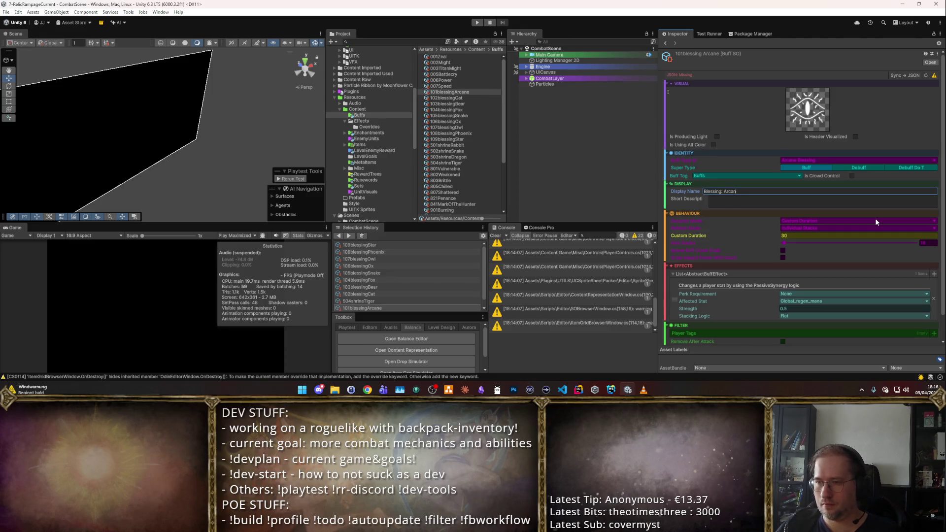
{"action": "key", "text": "ctrl+a"}
{"action": "type", "text": "Arcane Blessin"}
{"action": "type", "text": "g"}
{"action": "key", "text": "ctrl+a"}
{"action": "type", "text": "Ble"}
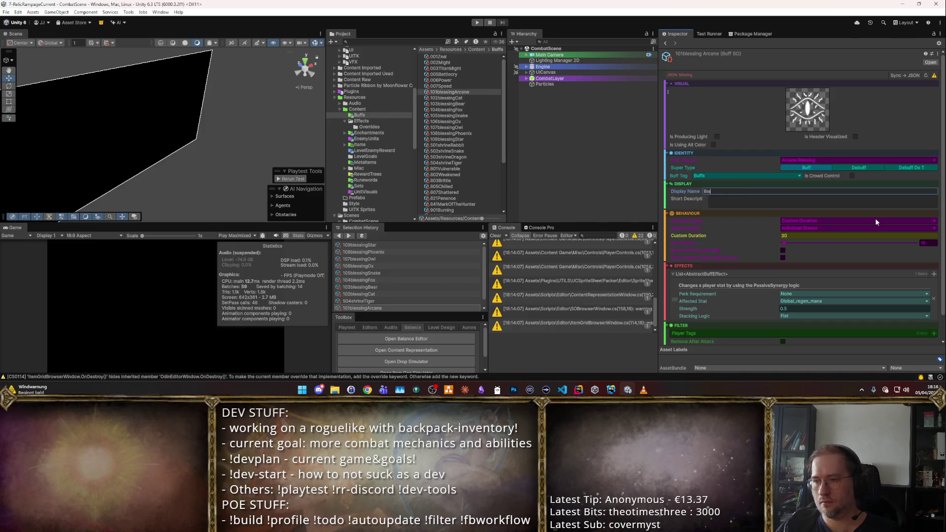
{"action": "type", "text": "ssing of the Arcane"}
{"action": "key", "text": "ctrl+a"}
{"action": "key", "text": "ctrl+c"}
- Name the Cat buff 'Cat Blessing' and set the Arcane buff back to 'Arcane Blessing'
{"action": "left_click", "coordinate": [446, 97]}
{"action": "left_click", "coordinate": [746, 192]}
{"action": "key", "text": "ctrl+v"}
{"action": "key", "text": "ctrl+shift+Left"}
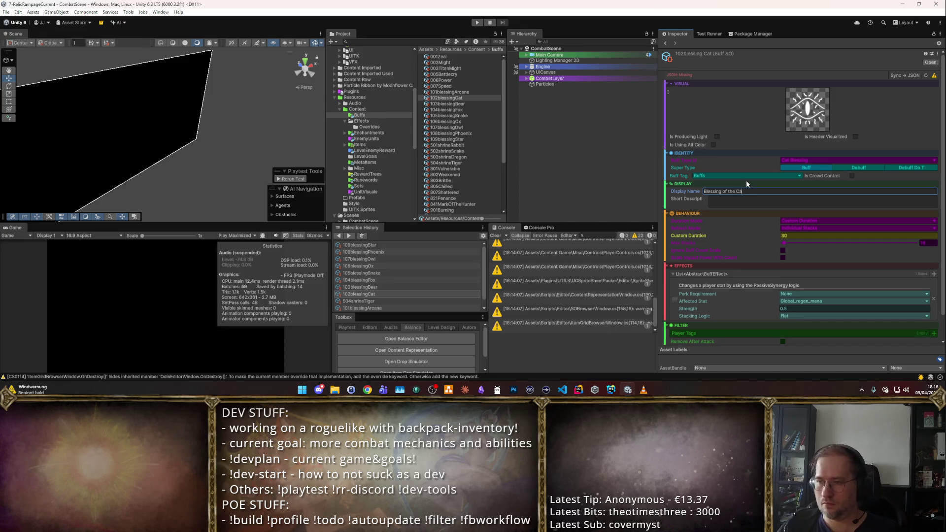
{"action": "key", "text": "ctrl+a"}
{"action": "type", "text": "Cat"}
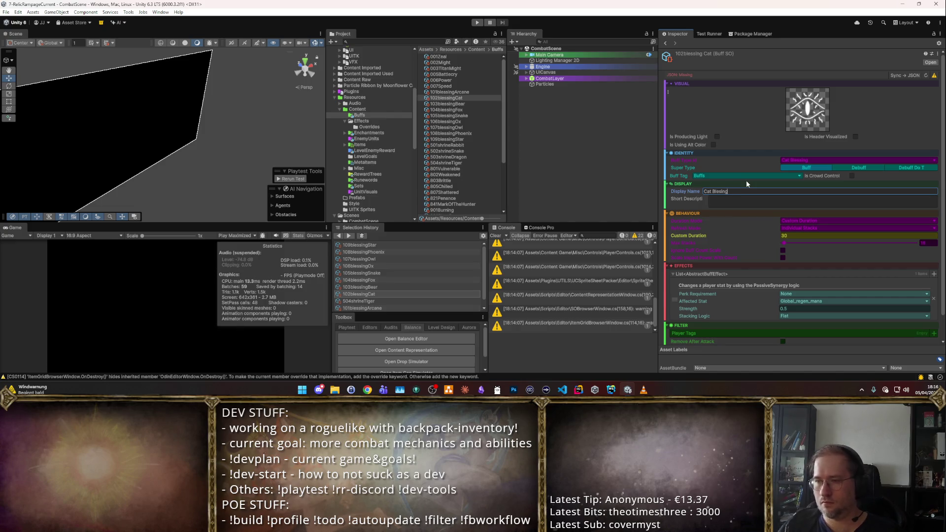
{"action": "left_click", "coordinate": [463, 92]}
{"action": "left_click", "coordinate": [726, 191]}
{"action": "type", "text": "Arcane Blessing"}
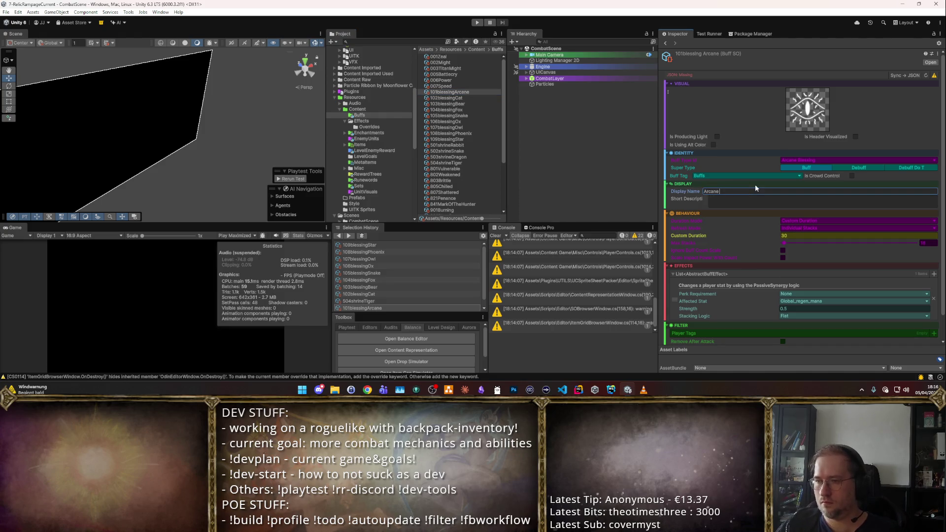
- Rename the Bear, Fox and Snake buffs to Bear Blessing, Fox Blessing and Snake Blessing
{"action": "left_click", "coordinate": [447, 104]}
{"action": "left_click", "coordinate": [738, 191]}
{"action": "type", "text": "r Blessing"}
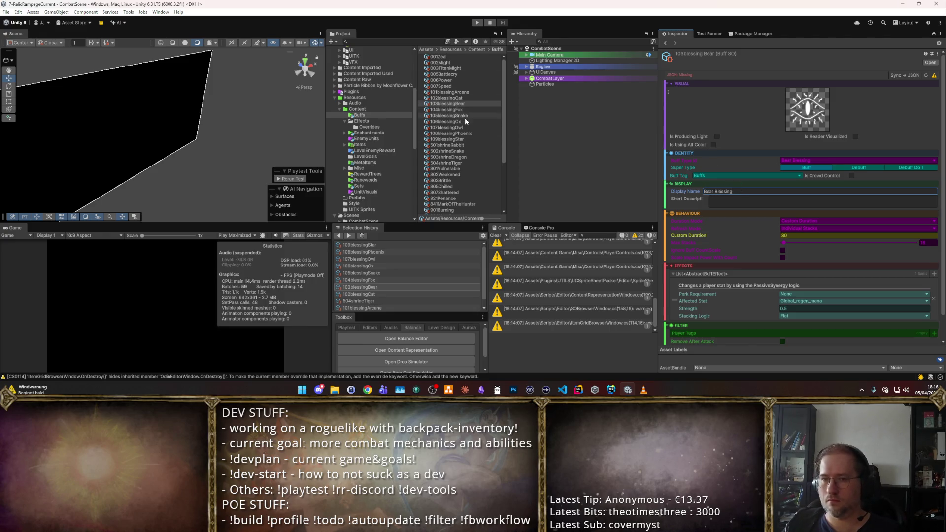
{"action": "left_click", "coordinate": [472, 109]}
{"action": "left_click", "coordinate": [734, 182]}
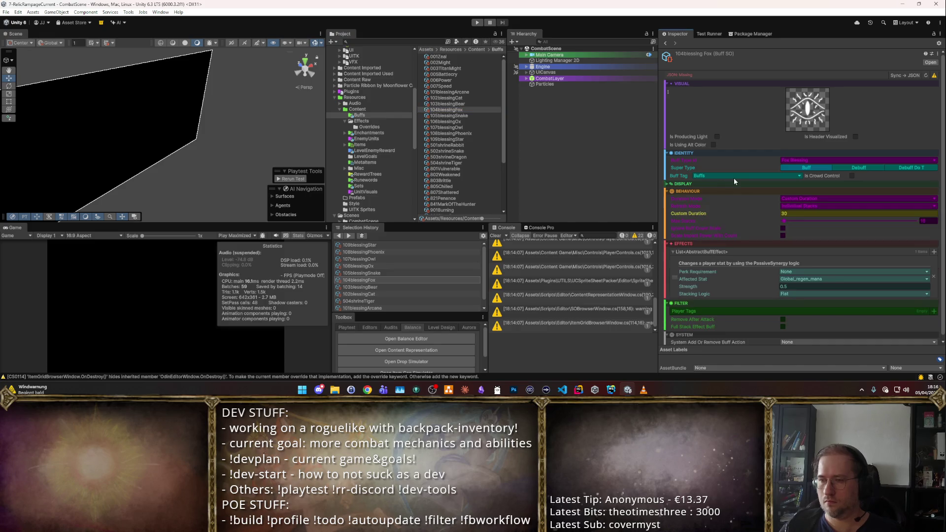
{"action": "left_click", "coordinate": [737, 182]}
{"action": "left_click", "coordinate": [738, 192]}
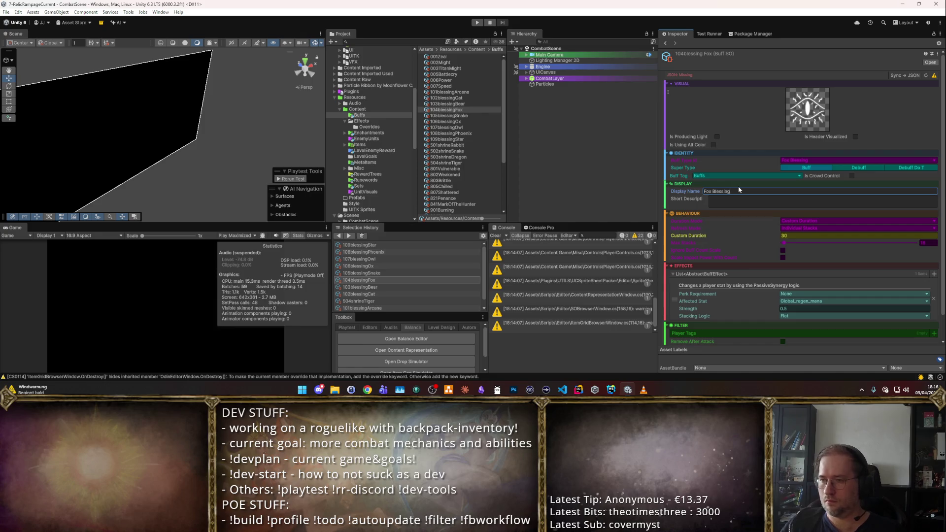
{"action": "left_click", "coordinate": [481, 115]}
{"action": "left_click", "coordinate": [754, 188]}
{"action": "type", "text": "Snake Ble"}
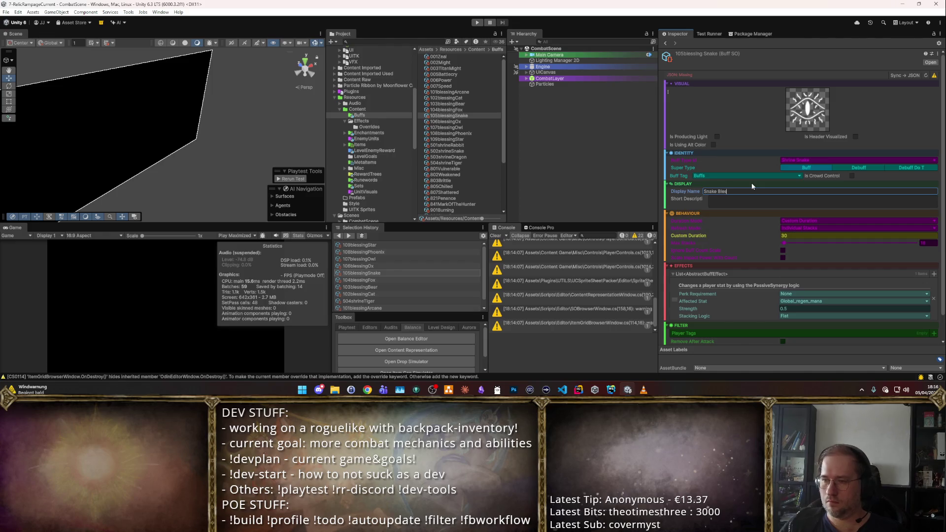
- Rename the Ox, Owl, Phoenix and Star buffs to '<Animal> Blessing'
{"action": "left_click", "coordinate": [446, 122]}
{"action": "left_click", "coordinate": [711, 191]}
{"action": "type", "text": "Bl"}
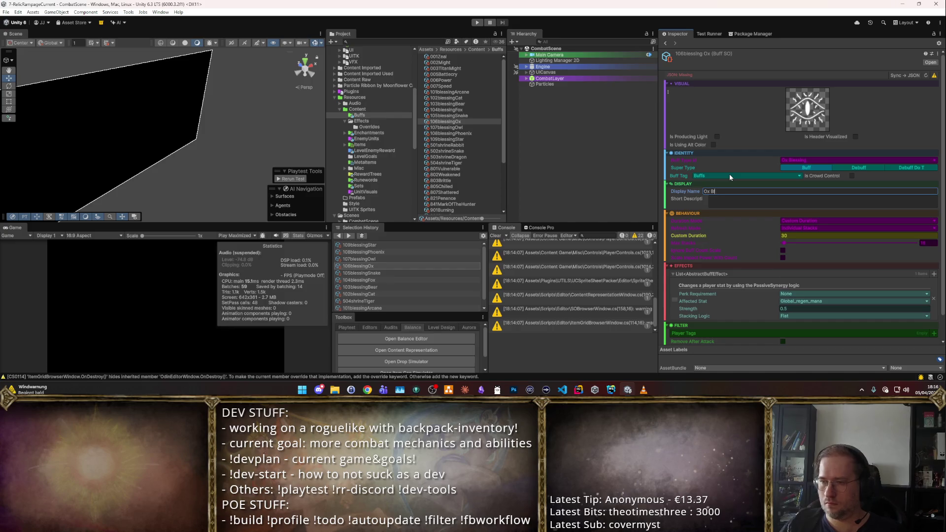
{"action": "type", "text": "essing"}
{"action": "left_click", "coordinate": [446, 127]}
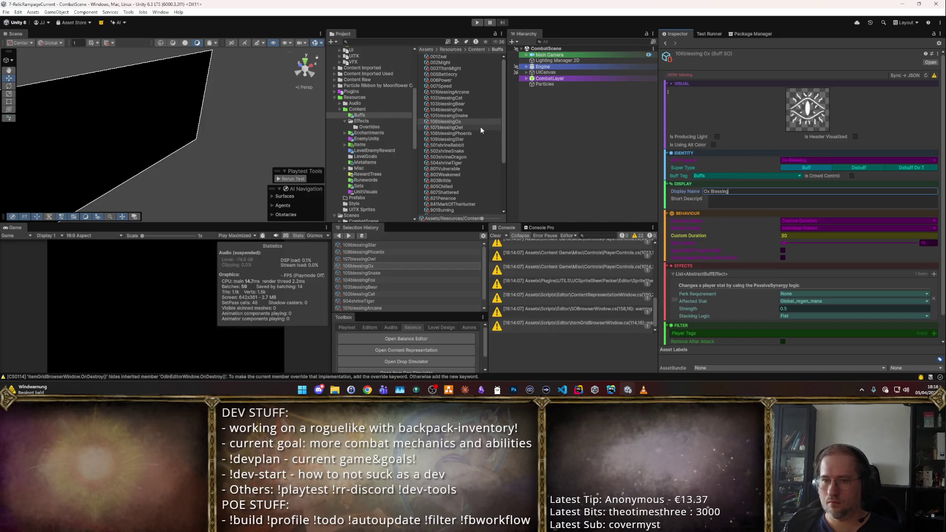
{"action": "left_click", "coordinate": [712, 190]}
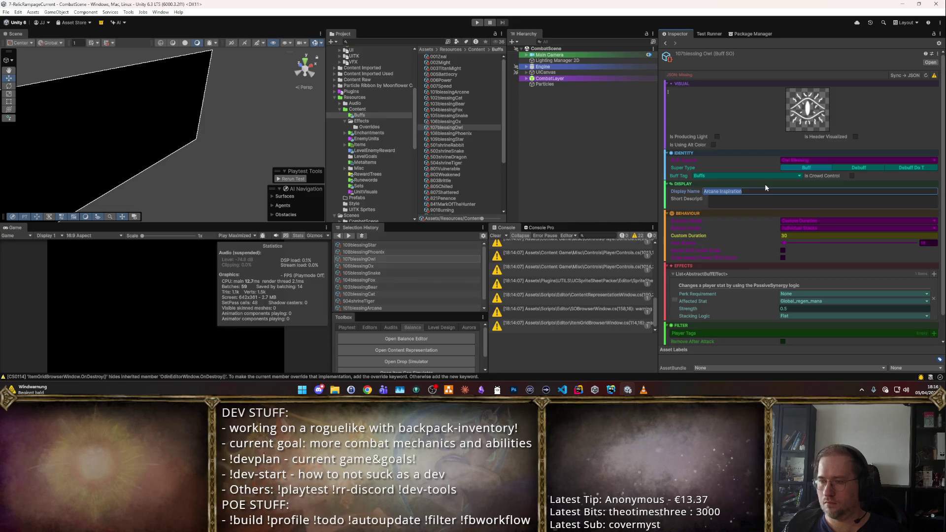
{"action": "type", "text": "Owl Blessing"}
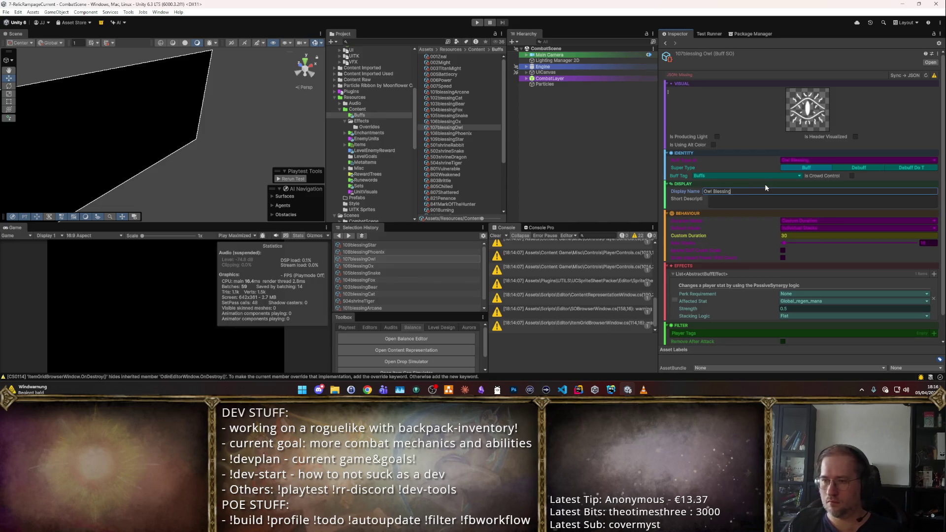
{"action": "left_click", "coordinate": [450, 133]}
{"action": "left_click", "coordinate": [729, 191]}
{"action": "type", "text": "Phoenix Bl"}
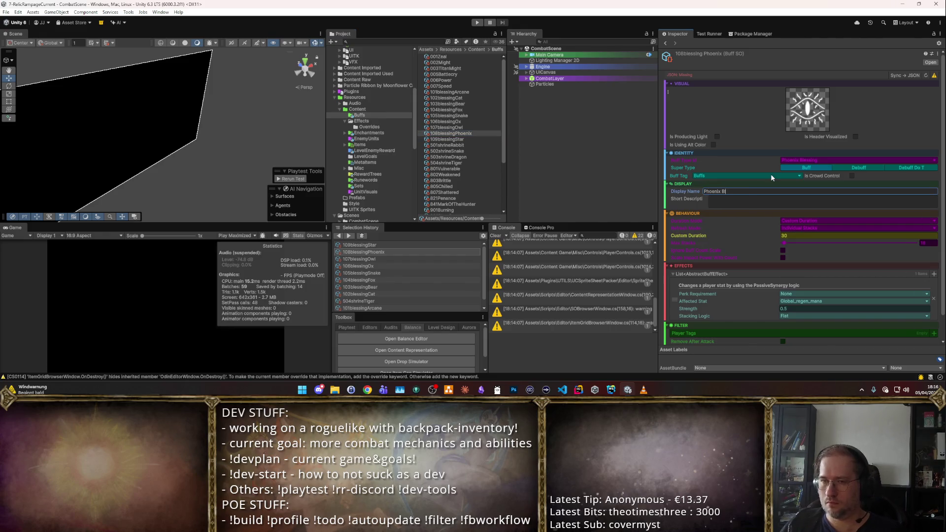
{"action": "type", "text": "essing"}
{"action": "left_click", "coordinate": [447, 139]}
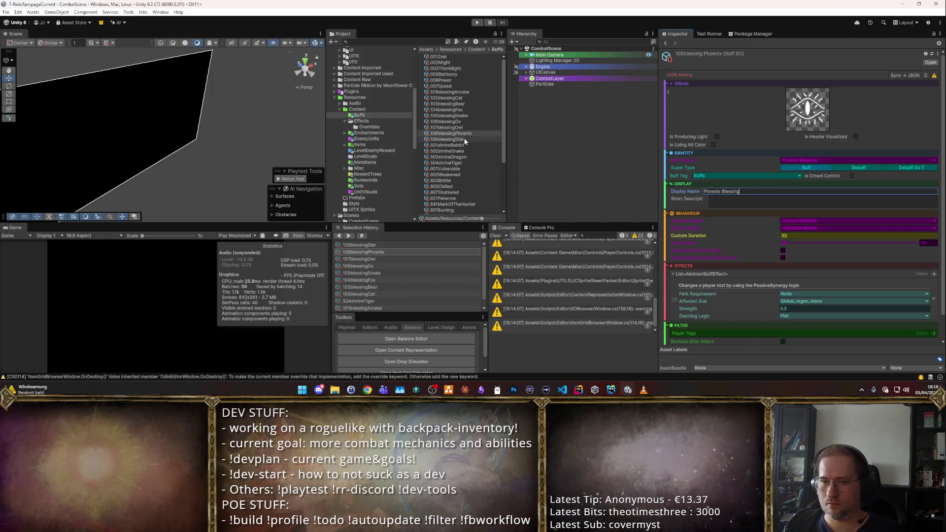
{"action": "left_click", "coordinate": [731, 191]}
{"action": "type", "text": "Star Ble"}
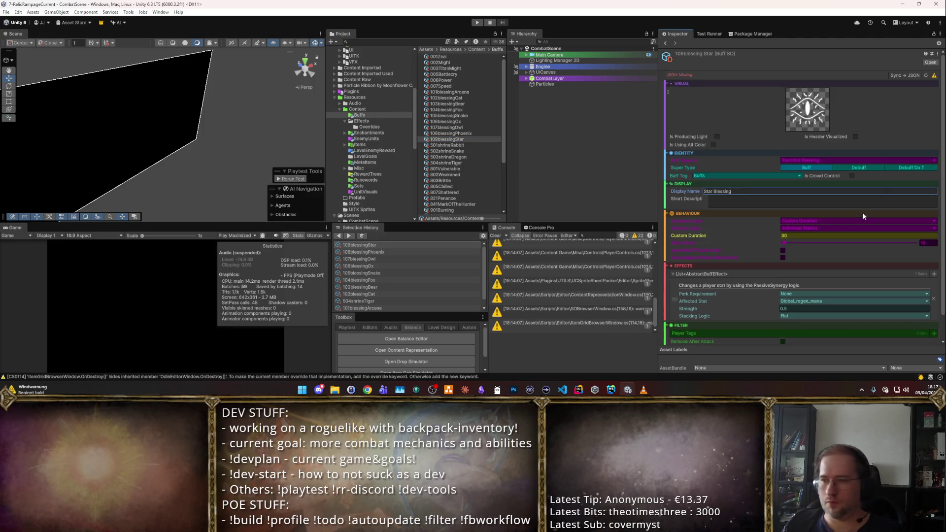
- Step through the blessing buffs to check the new names, ending on Cat Blessing
{"action": "left_click", "coordinate": [447, 98]}
{"action": "key", "text": "Down"}
{"action": "key", "text": "Down"}
{"action": "key", "text": "Down"}
{"action": "key", "text": "Up"}
{"action": "key", "text": "Up"}
{"action": "key", "text": "Up"}
{"action": "key", "text": "Up"}
{"action": "key", "text": "Up"}
{"action": "key", "text": "Up"}
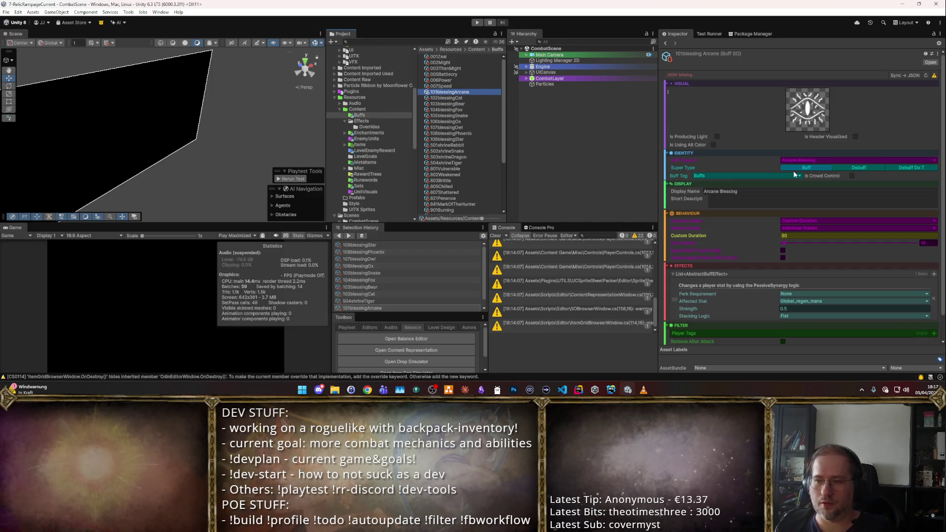
{"action": "scroll", "coordinate": [794, 174], "scroll_direction": "down", "scroll_amount": 1}
{"action": "key", "text": "Down"}
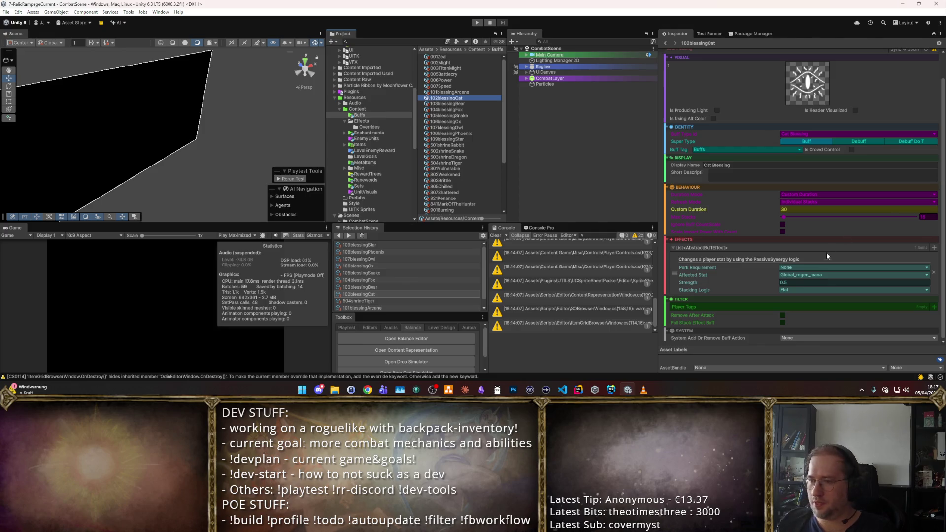
- Make the Cat Blessing's effect target G Speed Ability with strength 0.2
{"action": "left_click", "coordinate": [828, 275]}
{"action": "type", "text": "ab"}
{"action": "key", "text": "Down"}
{"action": "key", "text": "Return"}
{"action": "left_click", "coordinate": [852, 284]}
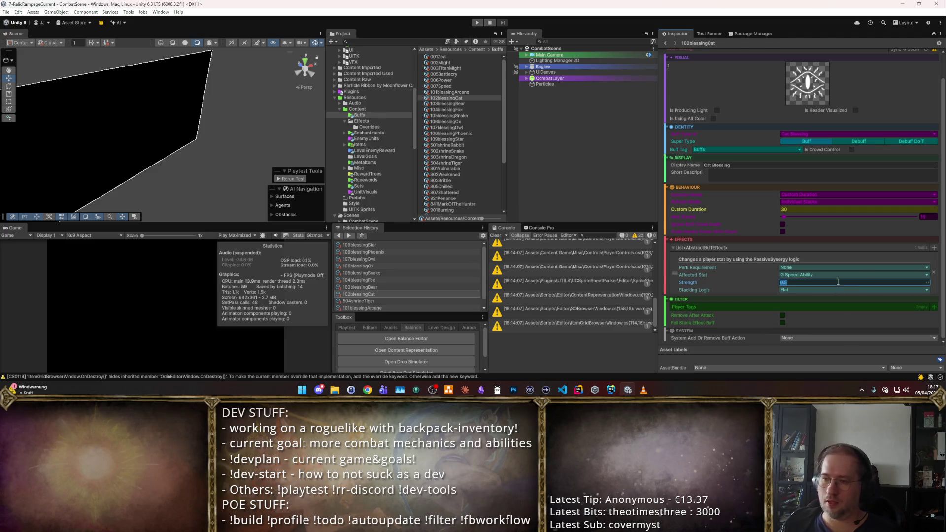
{"action": "type", "text": "0.2"}
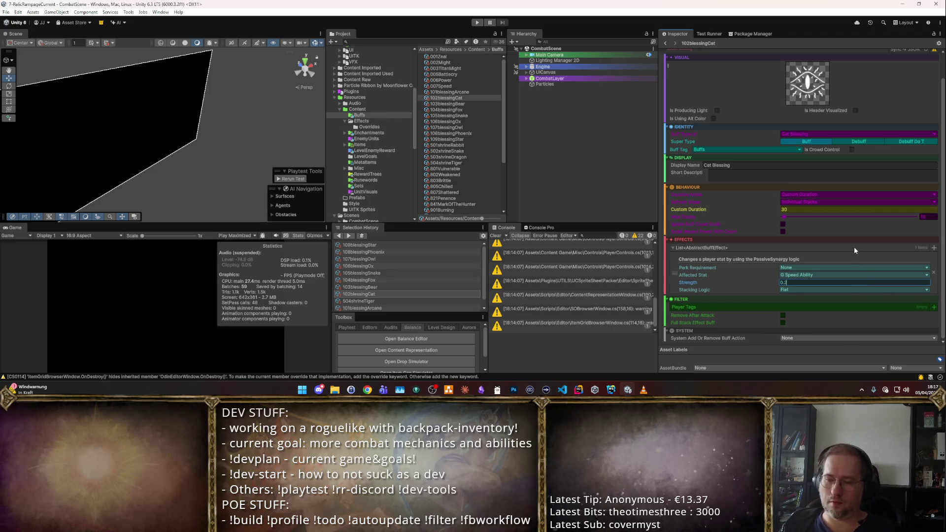
- Set the Bear Blessing's first effect to G Damage Mult More and enter its strength
{"action": "left_click", "coordinate": [446, 103]}
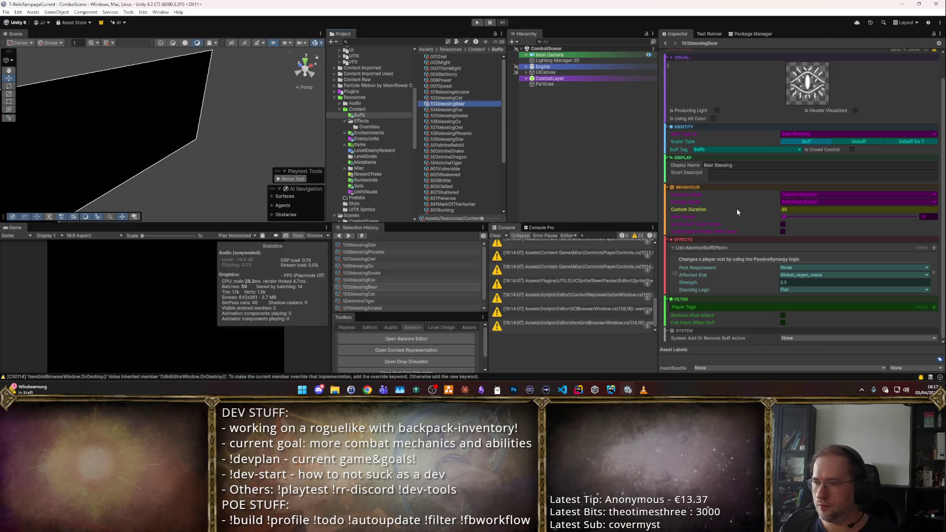
{"action": "left_click", "coordinate": [799, 278]}
{"action": "type", "text": "damage"}
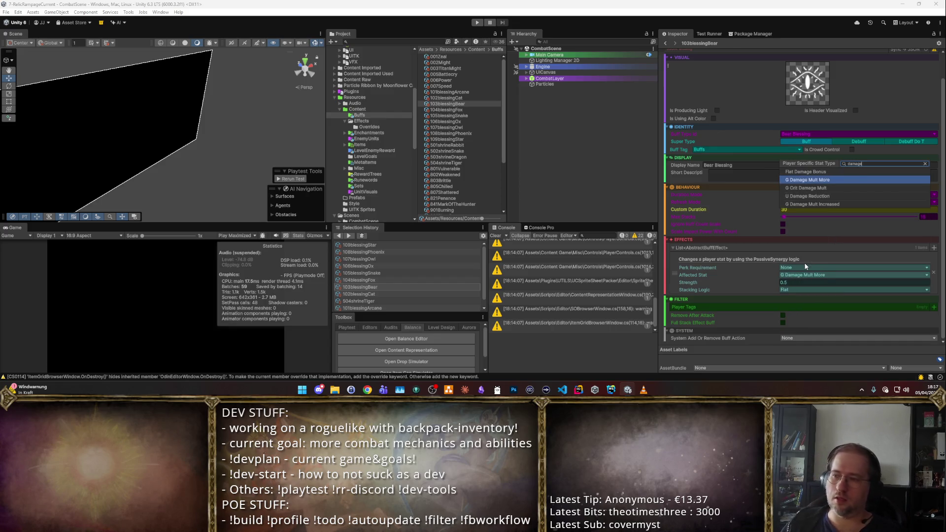
{"action": "key", "text": "Down"}
{"action": "key", "text": "Return"}
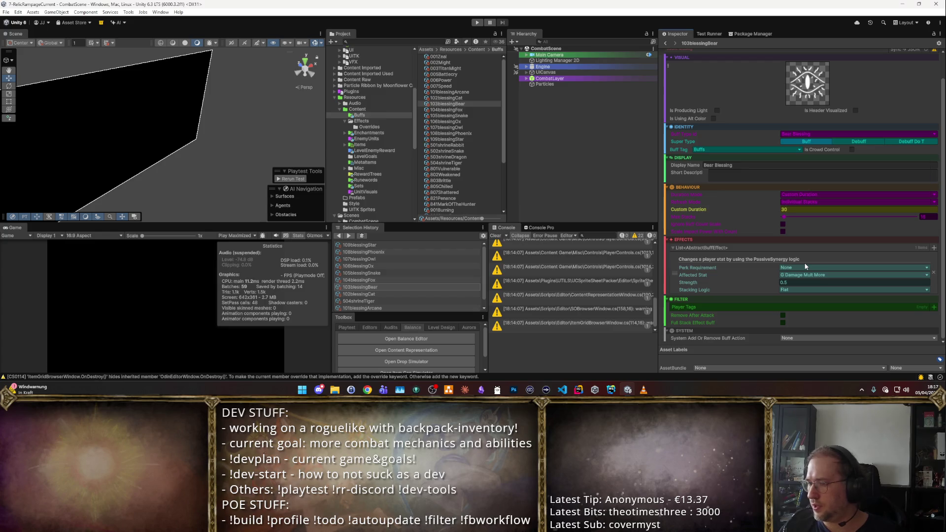
{"action": "type", "text": "0.1"}
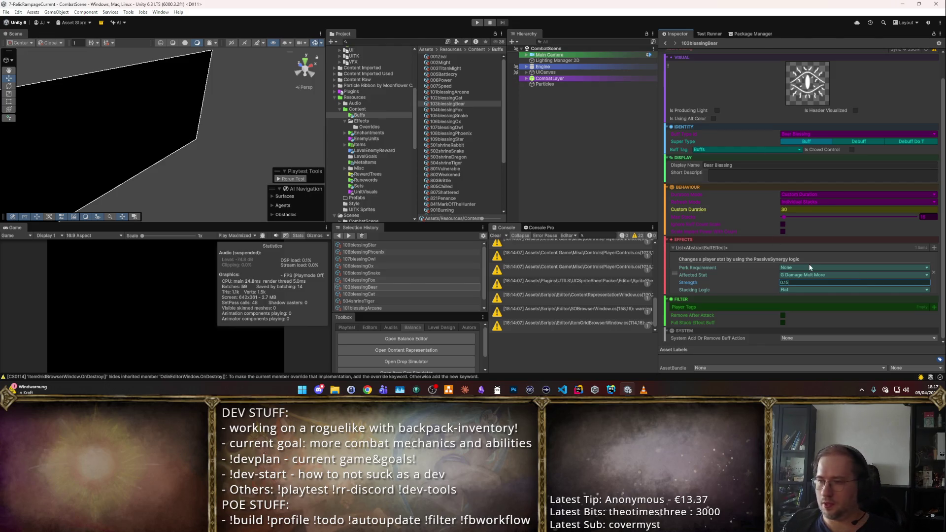
{"action": "key", "text": "BackSpace"}
{"action": "type", "text": "2"}
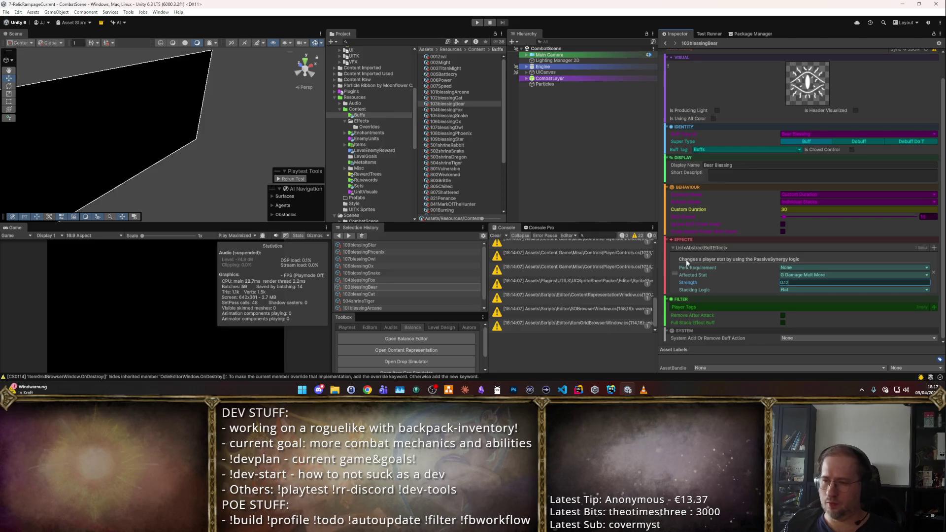
- Duplicate the Bear effect, set the copy to G Ability Ao E 0.35, and fix the first to 0.15
{"action": "right_click", "coordinate": [678, 273]}
{"action": "left_click", "coordinate": [709, 192]}
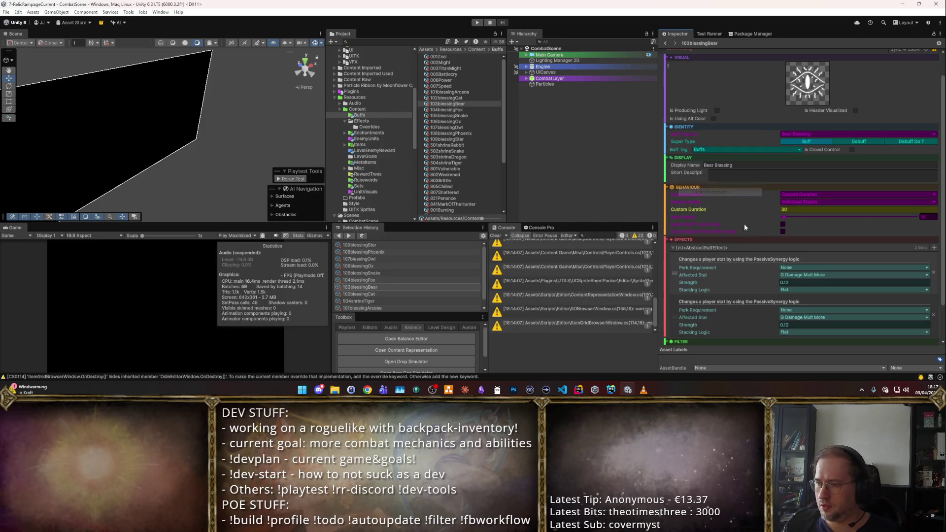
{"action": "left_click", "coordinate": [798, 317]}
{"action": "type", "text": "soc"}
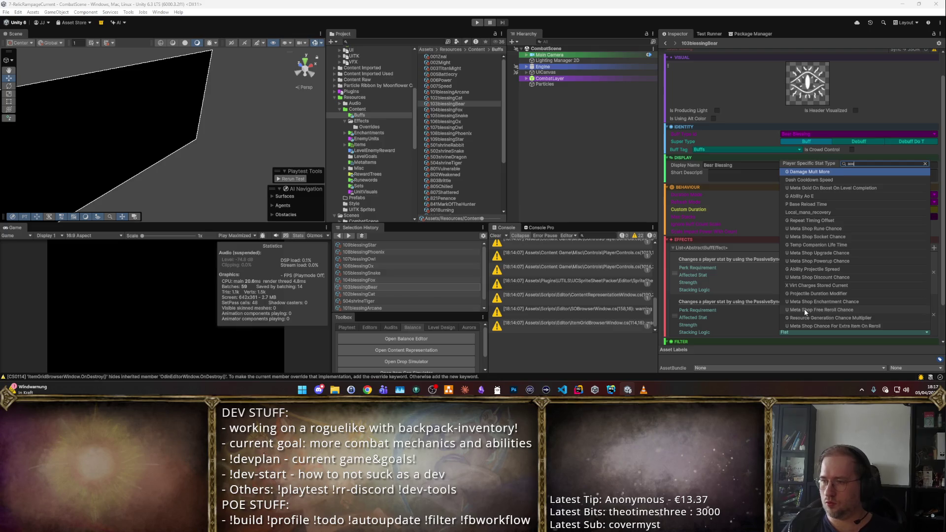
{"action": "key", "text": "Down"}
{"action": "key", "text": "Down"}
{"action": "key", "text": "Return"}
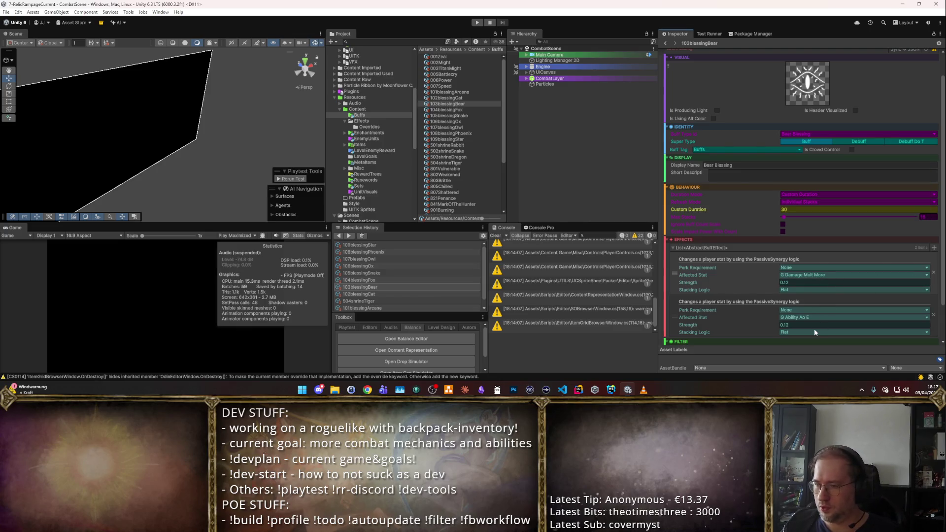
{"action": "left_click", "coordinate": [814, 325]}
{"action": "type", "text": "0.35"}
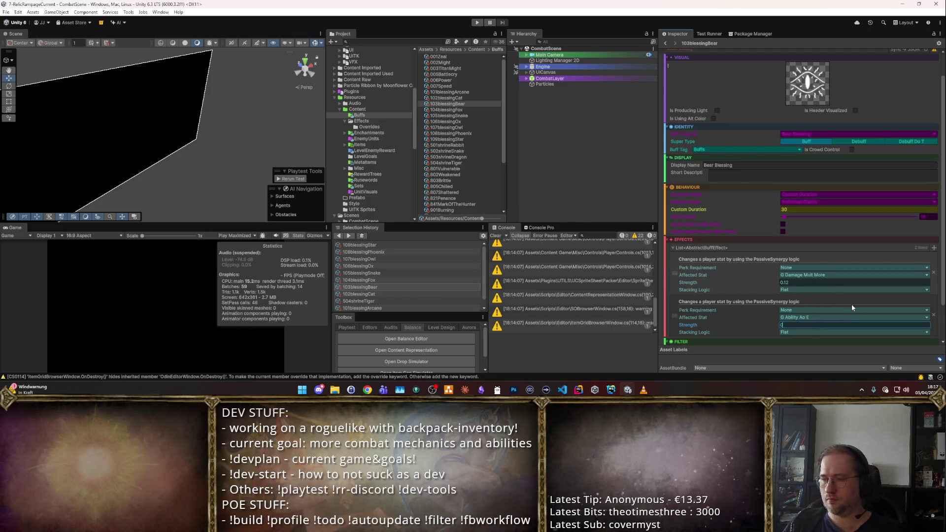
{"action": "left_click", "coordinate": [818, 283]}
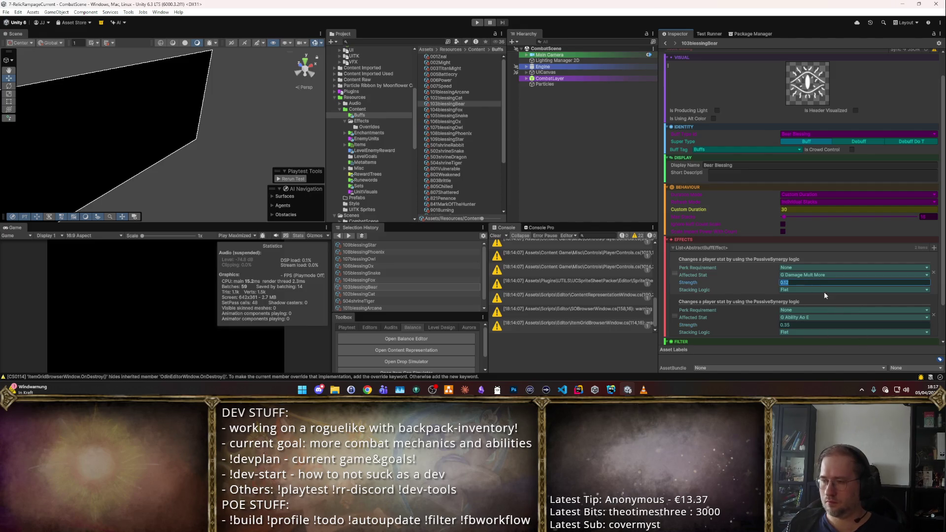
{"action": "type", "text": "0"}
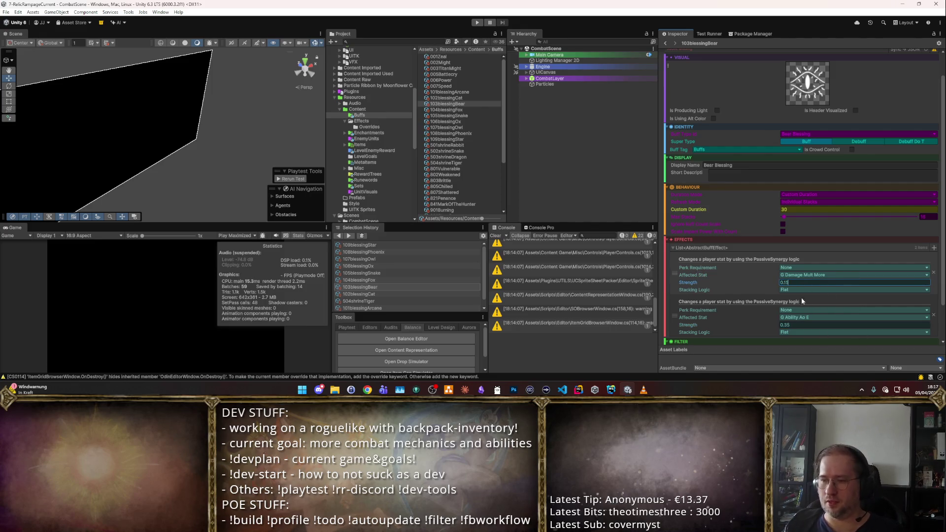
{"action": "left_click", "coordinate": [472, 109]}
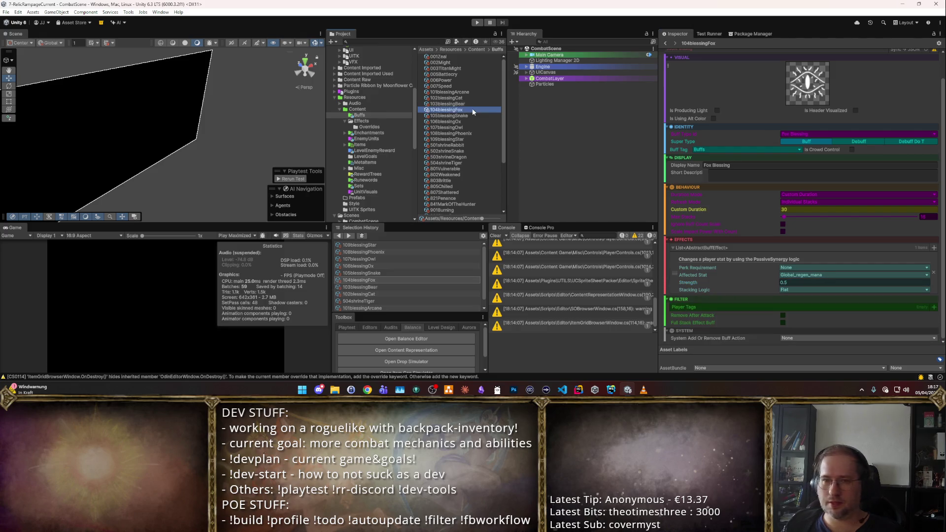
- Set the Fox Blessing's affected stat to G Ability Quantity
{"action": "left_click", "coordinate": [812, 274]}
{"action": "type", "text": "Quan"}
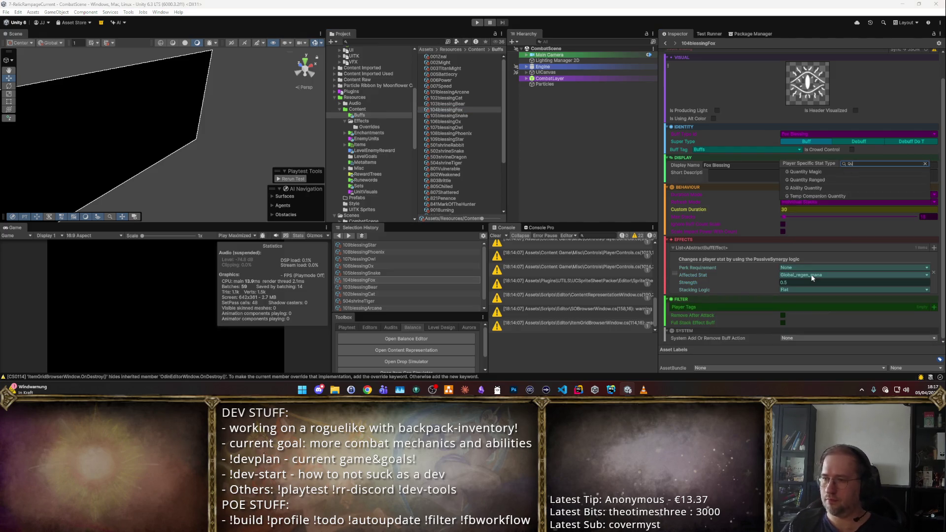
{"action": "key", "text": "Down"}
{"action": "key", "text": "Down"}
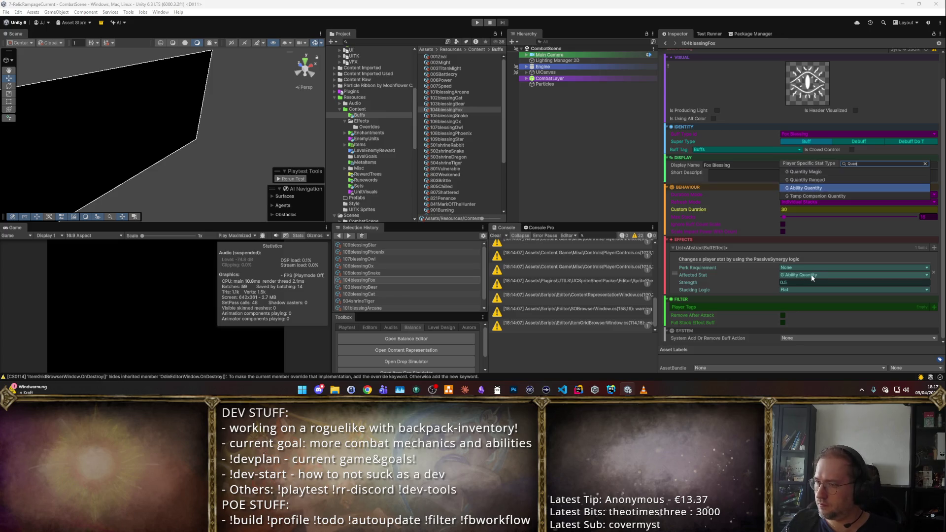
{"action": "key", "text": "Return"}
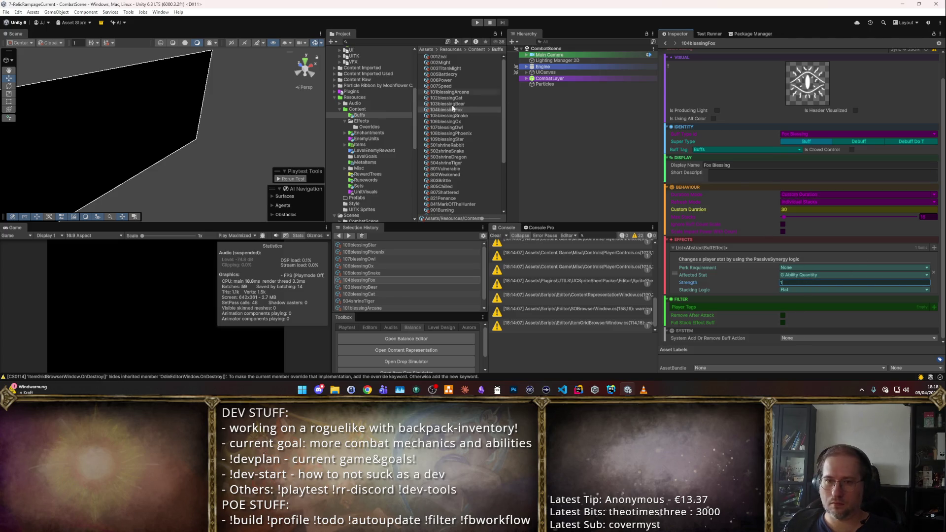
- Give the Snake Blessing a G Crit Chance effect with strength 0.1
{"action": "left_click", "coordinate": [472, 116]}
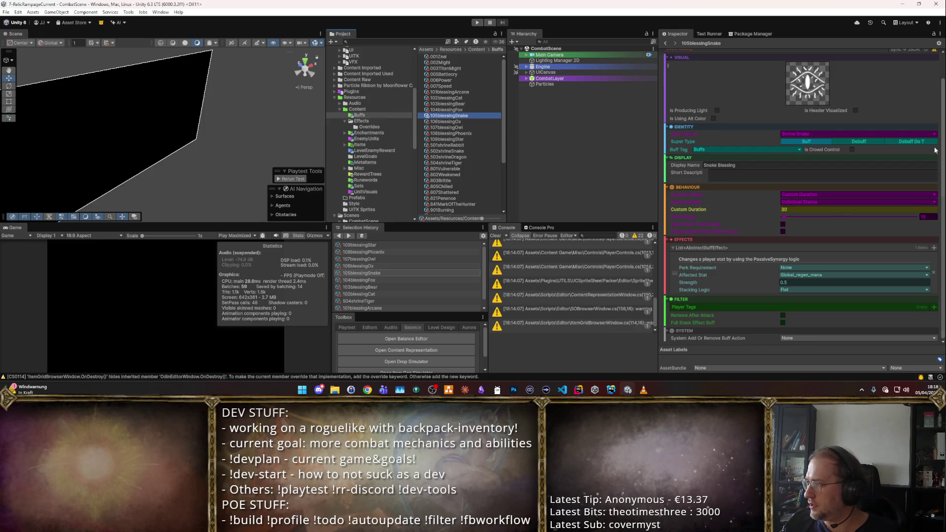
{"action": "left_click", "coordinate": [812, 275]}
{"action": "type", "text": "Cri"}
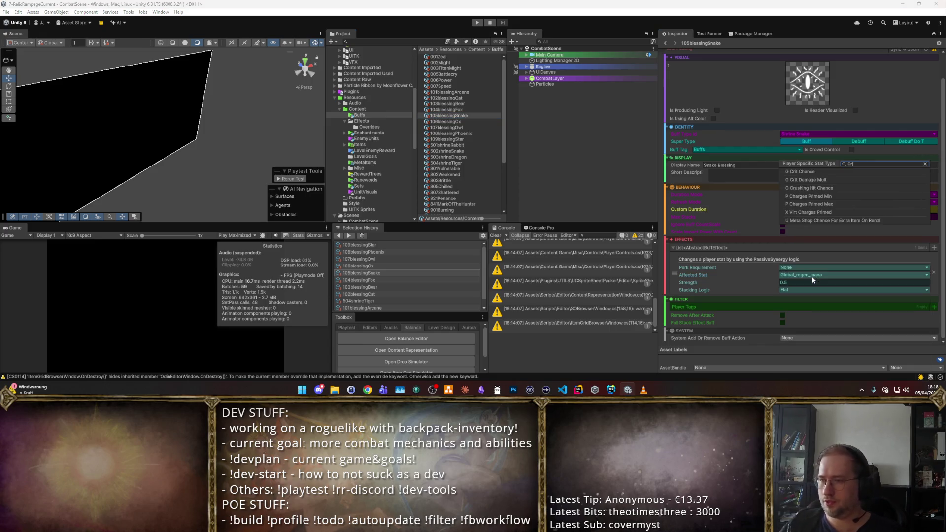
{"action": "key", "text": "Return"}
{"action": "key", "text": "Tab"}
{"action": "type", "text": "0"}
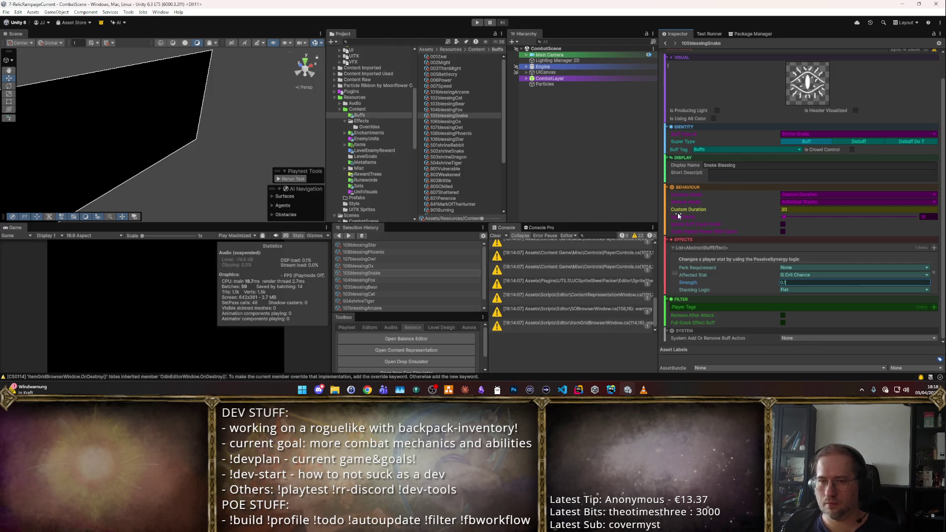
- Duplicate the Snake effect and set the copy to G Dot Multiplier 0.15
{"action": "right_click", "coordinate": [675, 271]}
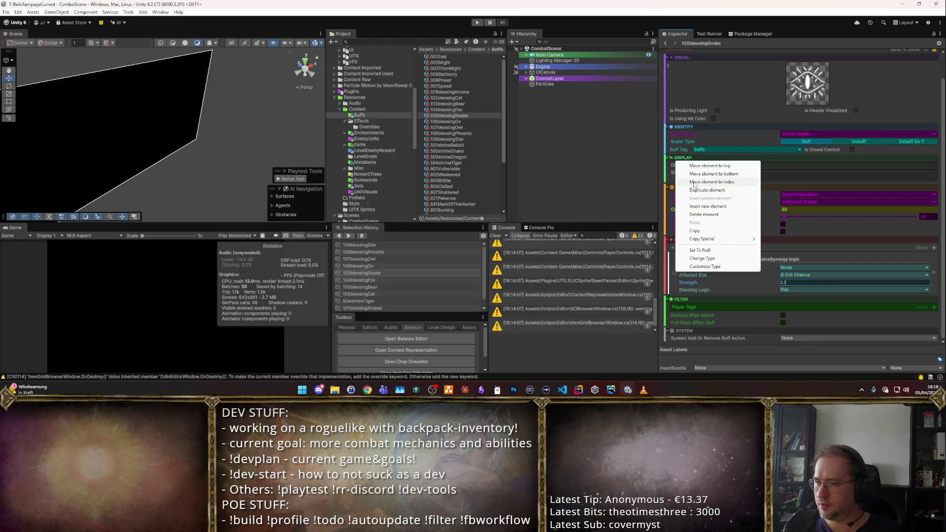
{"action": "left_click", "coordinate": [697, 190]}
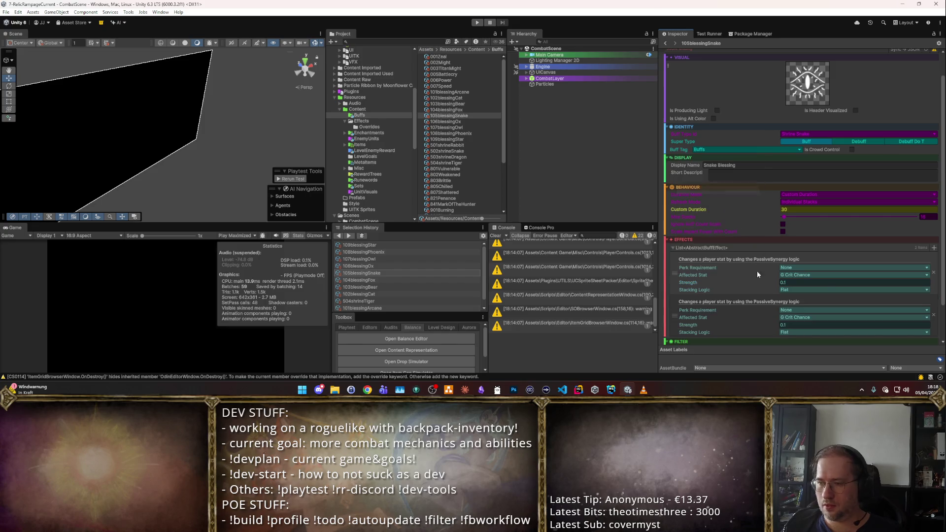
{"action": "left_click", "coordinate": [789, 319]}
{"action": "type", "text": "dot"}
{"action": "key", "text": "Return"}
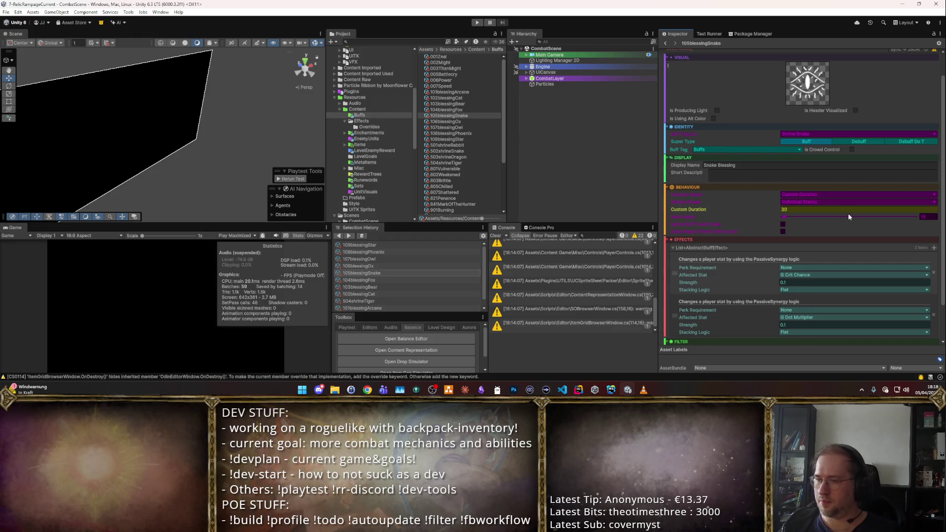
{"action": "left_click", "coordinate": [798, 325]}
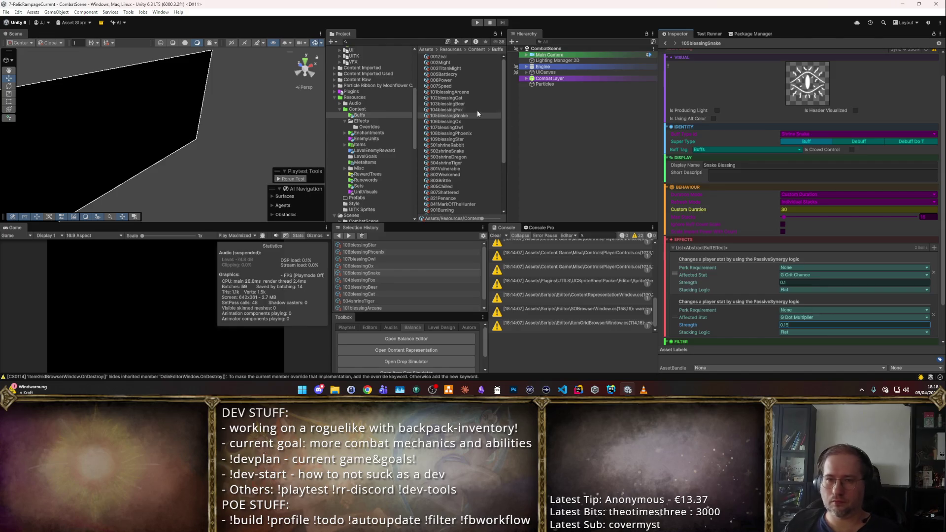
{"action": "left_click", "coordinate": [458, 121]}
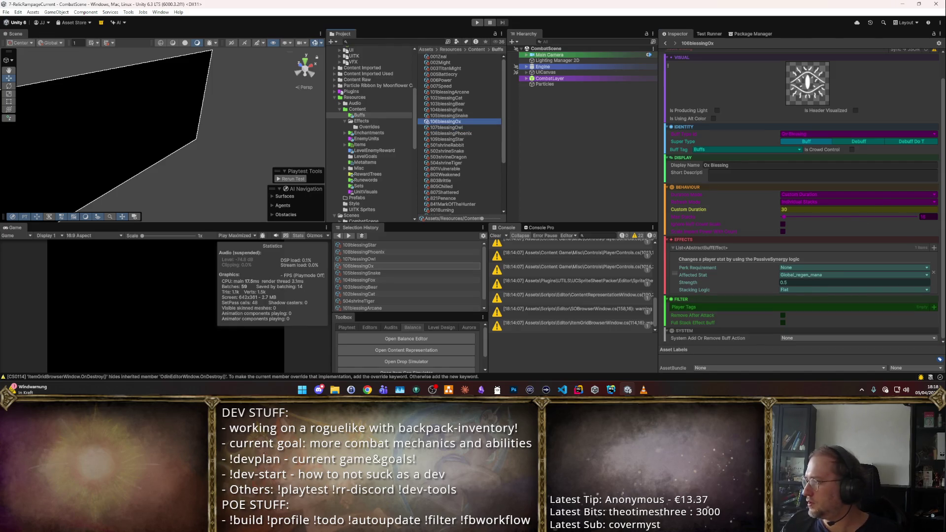
- Set the Ox Blessing's affected stat to Speed Movement
{"action": "left_click", "coordinate": [799, 275]}
{"action": "type", "text": "speed"}
{"action": "key", "text": "Return"}
{"action": "left_click", "coordinate": [786, 283]}
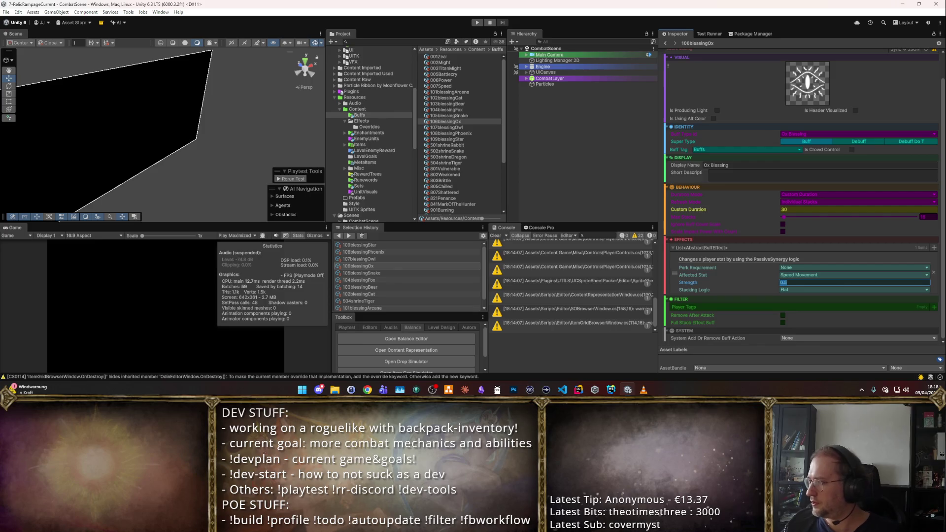
- Duplicate the Ox effect and set the copy's stat to U Armor
{"action": "right_click", "coordinate": [679, 275]}
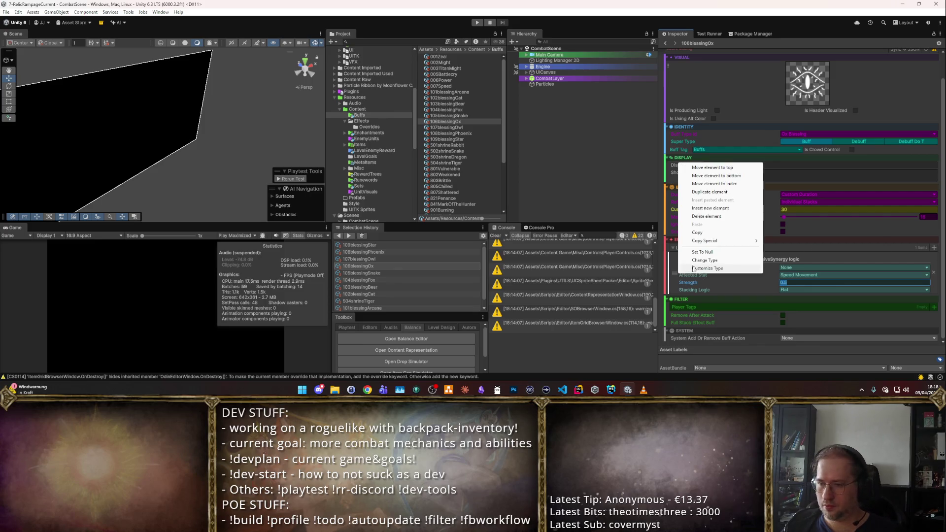
{"action": "left_click", "coordinate": [705, 192]}
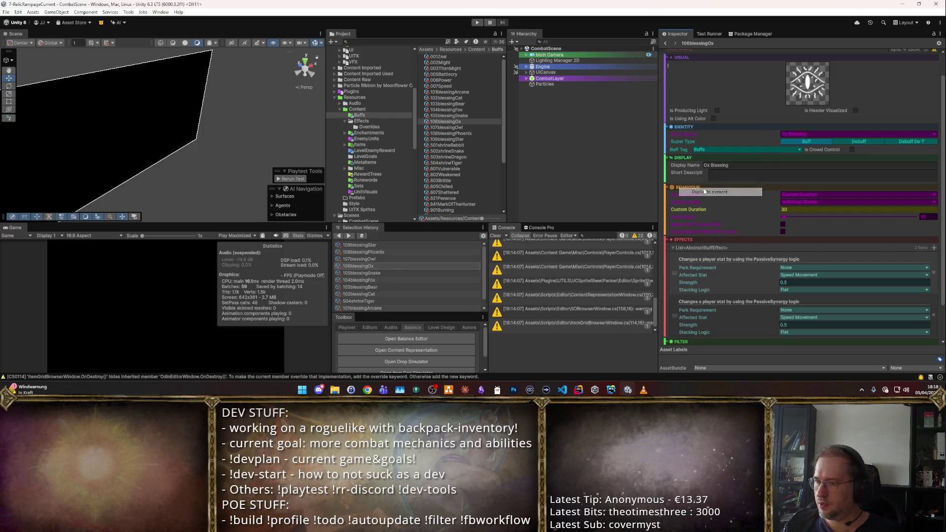
{"action": "left_click", "coordinate": [794, 310]}
{"action": "left_click", "coordinate": [795, 311]}
{"action": "left_click", "coordinate": [794, 318]}
{"action": "left_click", "coordinate": [793, 286]}
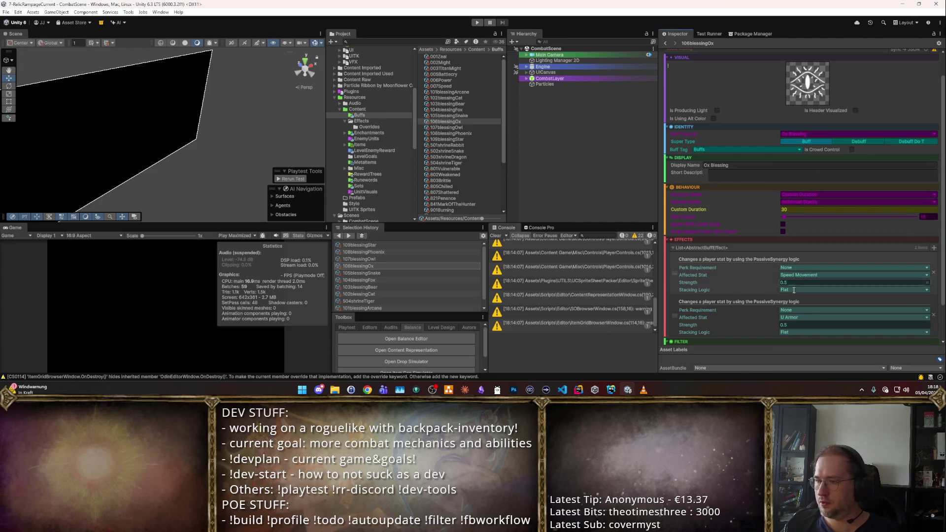
{"action": "left_click", "coordinate": [800, 318]}
{"action": "left_click", "coordinate": [783, 318]}
{"action": "left_click", "coordinate": [793, 324]}
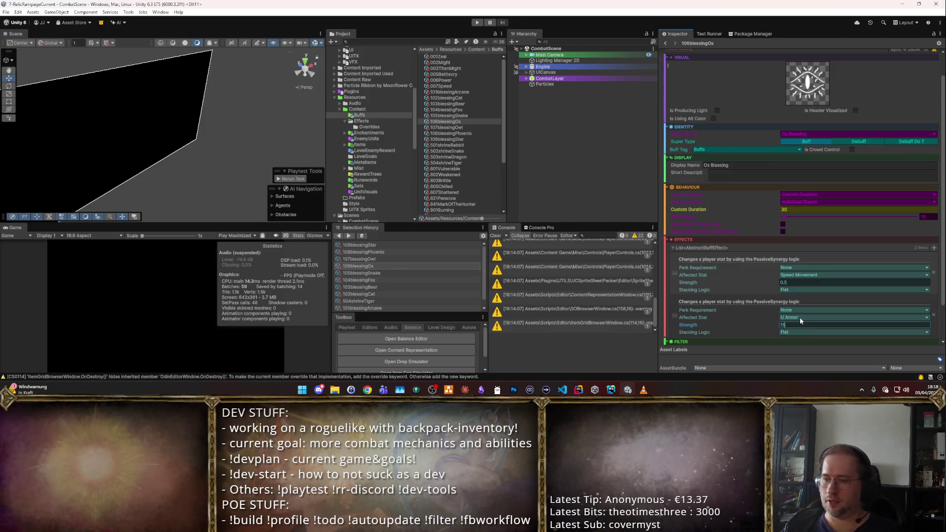
- Make the Owl Blessing grant G Projectile Splits with strength 2, keeping the Buffs tag
{"action": "left_click", "coordinate": [446, 127]}
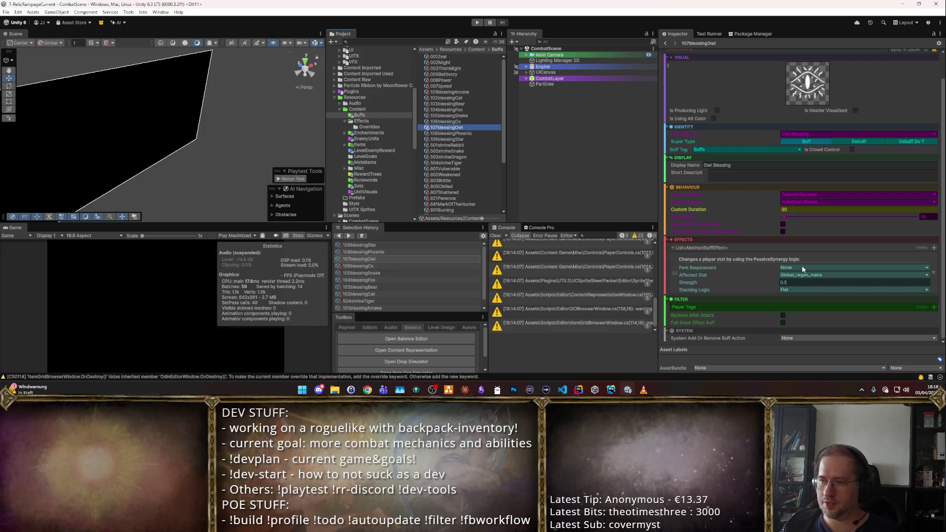
{"action": "left_click", "coordinate": [721, 150]}
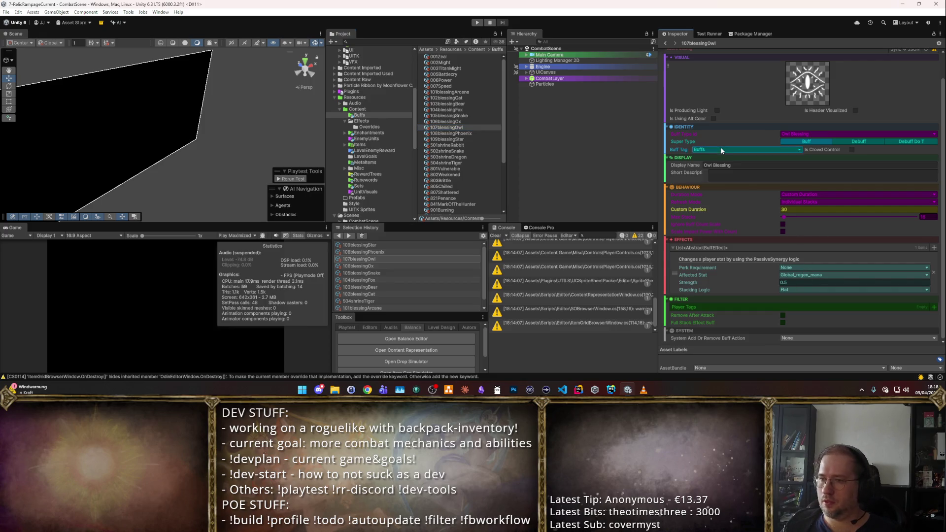
{"action": "left_click", "coordinate": [724, 156]}
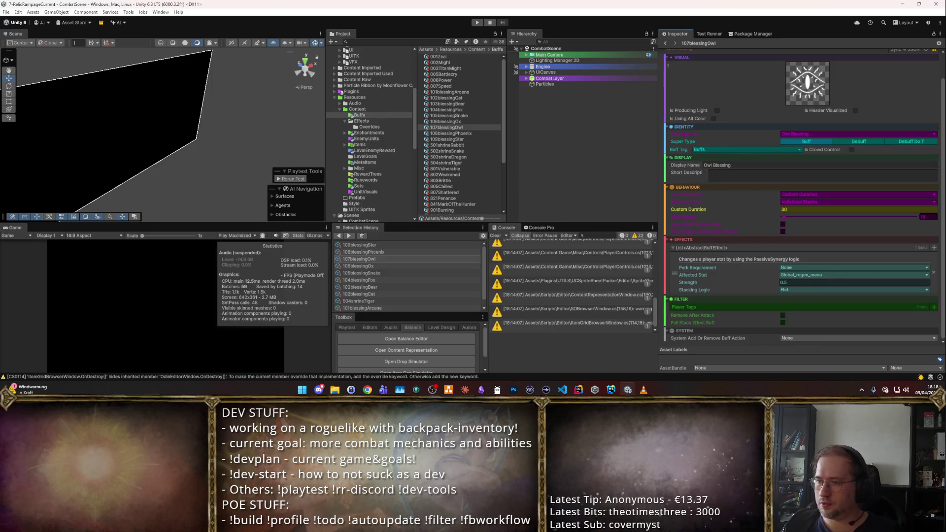
{"action": "left_click", "coordinate": [820, 275]}
{"action": "type", "text": "Sp"}
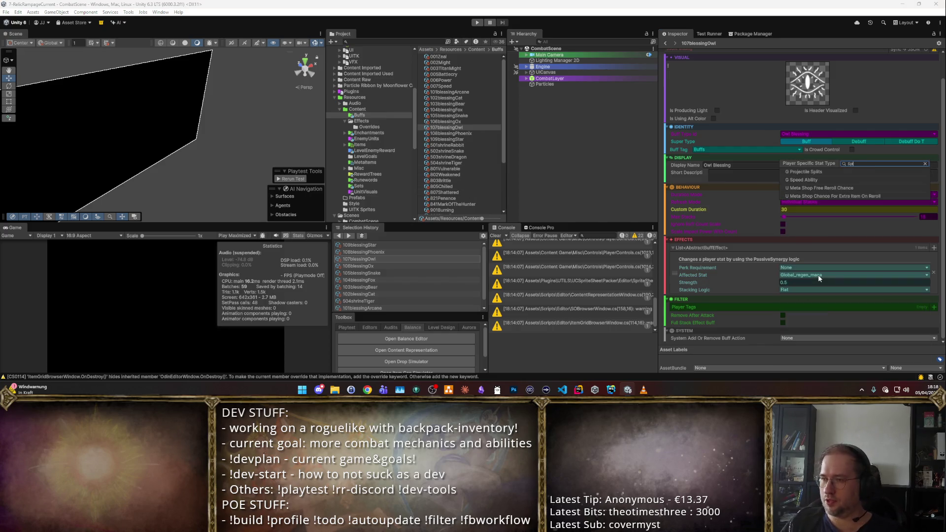
{"action": "key", "text": "Return"}
{"action": "key", "text": "Tab"}
{"action": "type", "text": "2"}
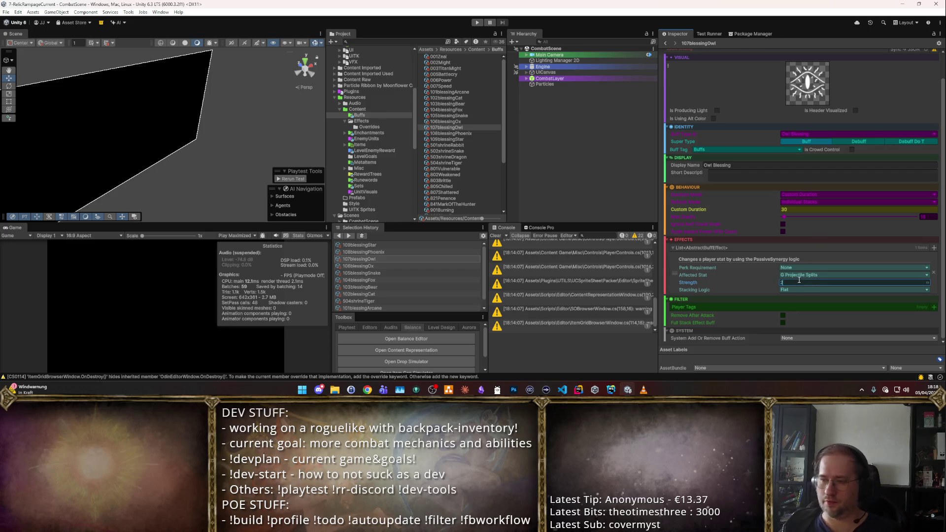
{"action": "left_click", "coordinate": [451, 133]}
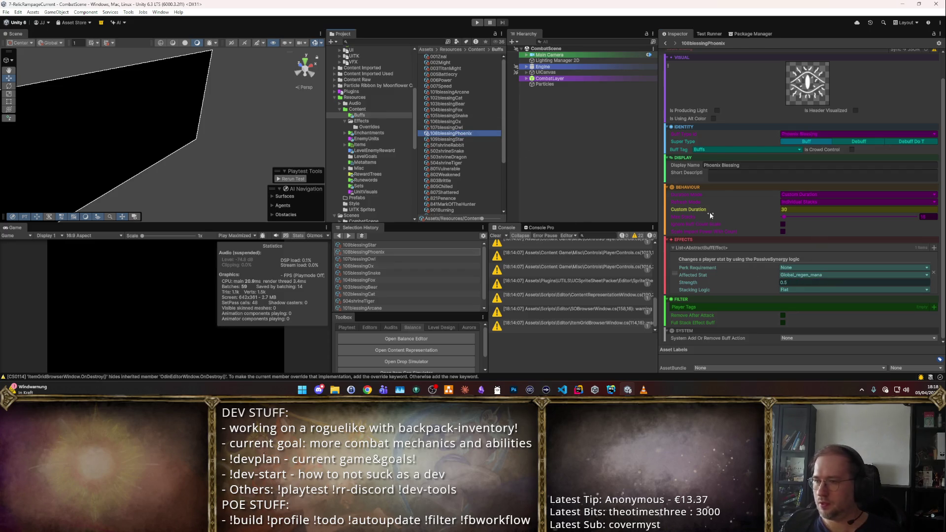
- Set the Phoenix Blessing's effect to G Speed Ability with strength 0.25
{"action": "left_click", "coordinate": [816, 276]}
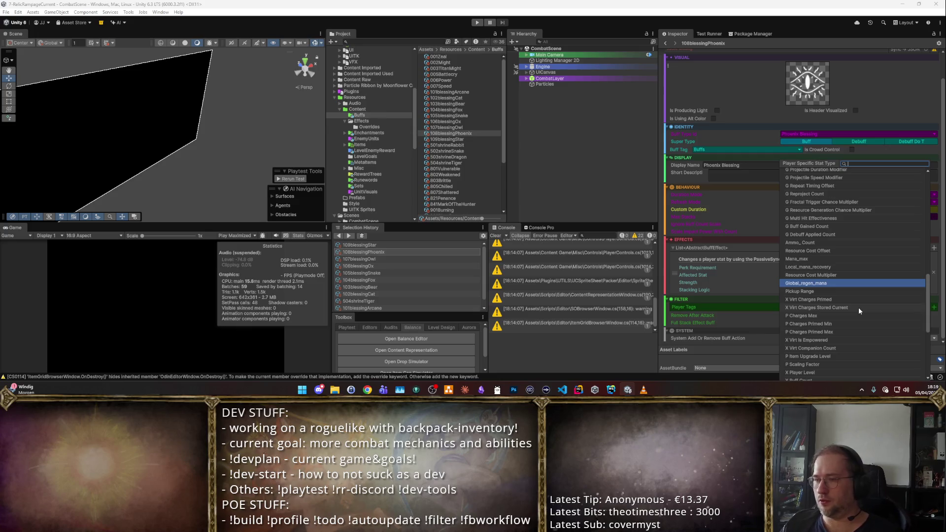
{"action": "scroll", "coordinate": [889, 256], "scroll_direction": "up", "scroll_amount": 10}
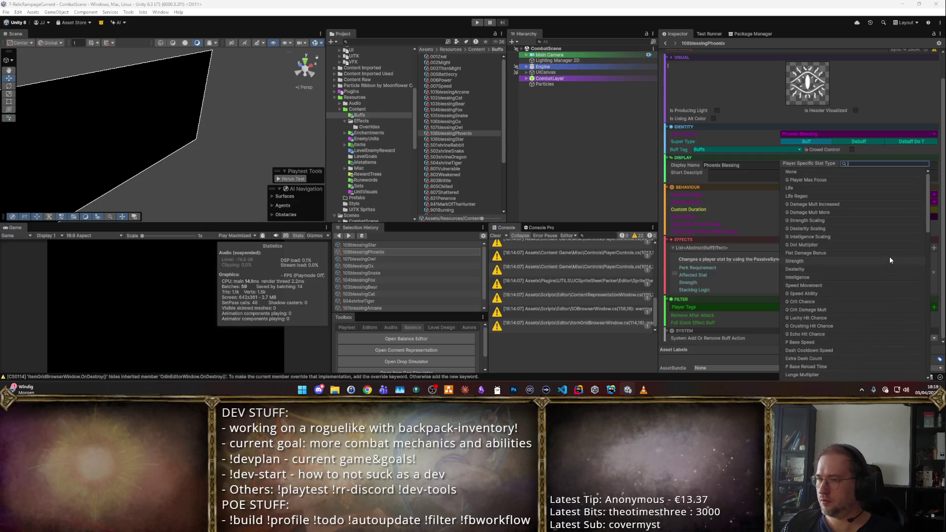
{"action": "scroll", "coordinate": [838, 224], "scroll_direction": "down", "scroll_amount": 3}
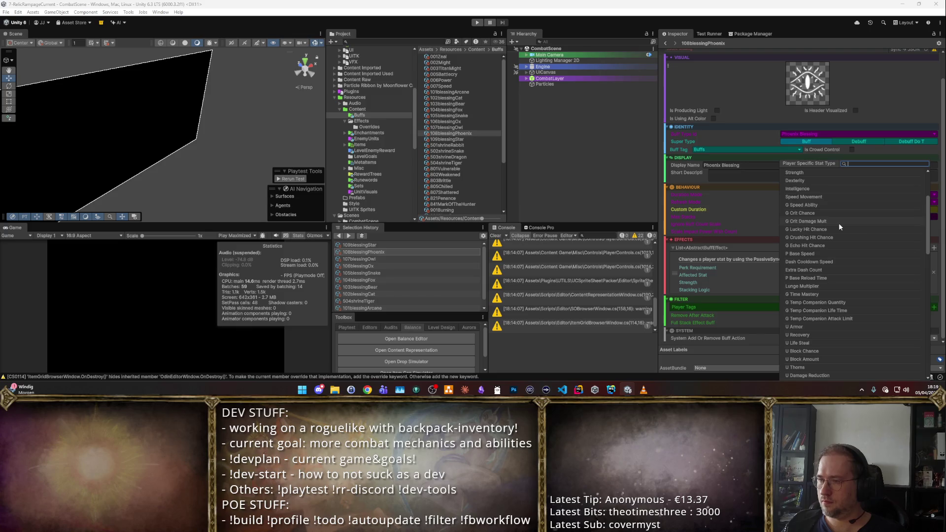
{"action": "left_click", "coordinate": [830, 205]}
{"action": "left_click", "coordinate": [872, 282]}
{"action": "type", "text": "0.25"}
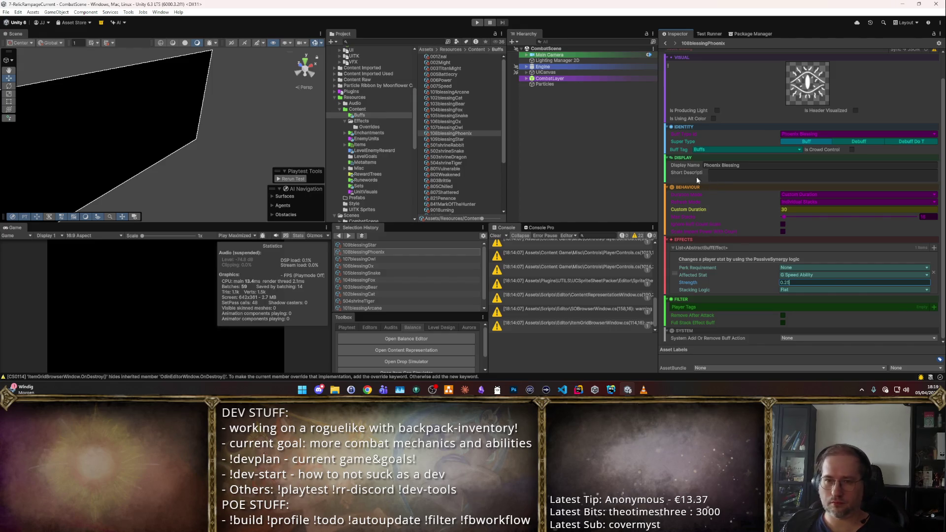
- Set the Star Blessing's affected stat to G Ability Repeats
{"action": "left_click", "coordinate": [447, 140]}
{"action": "left_click", "coordinate": [790, 275]}
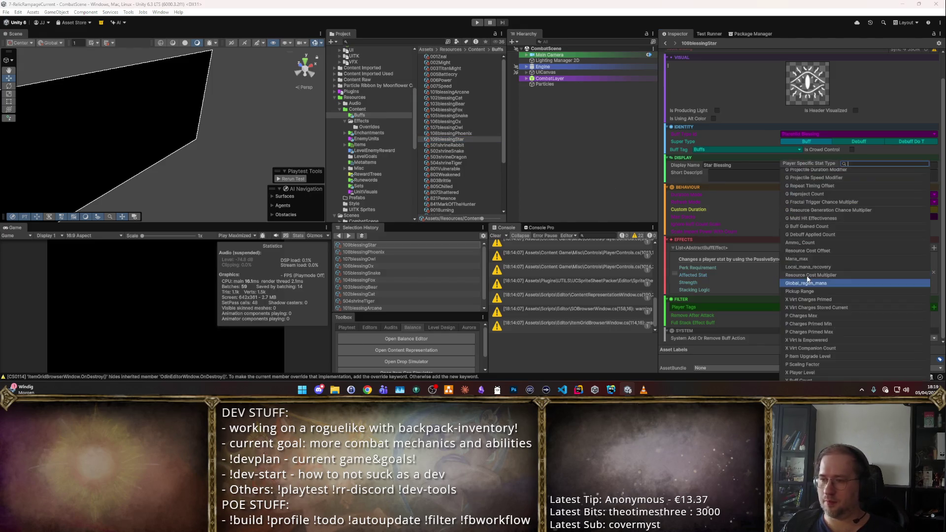
{"action": "type", "text": "abi"}
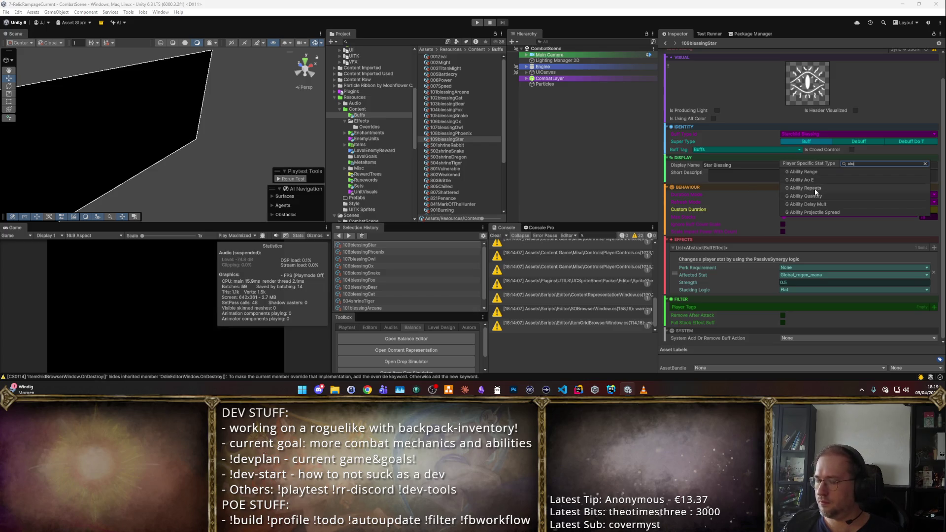
{"action": "left_click", "coordinate": [814, 188]}
{"action": "left_click", "coordinate": [802, 281]}
{"action": "type", "text": "1"}
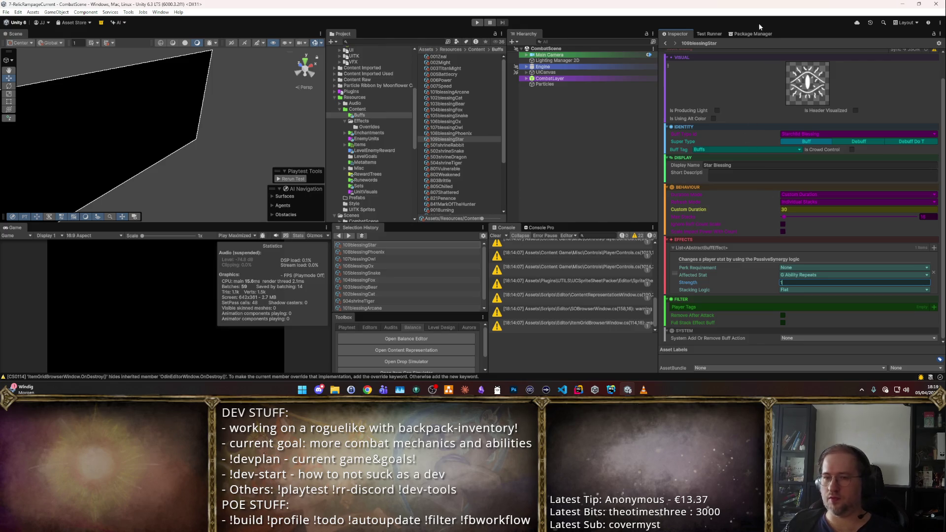
- Review the Cat, Snake, Ox, Star, Arcane and Bear Blessing effects, then show large folder icons
{"action": "left_click", "coordinate": [499, 97]}
{"action": "key", "text": "Down"}
{"action": "key", "text": "Down"}
{"action": "key", "text": "Down"}
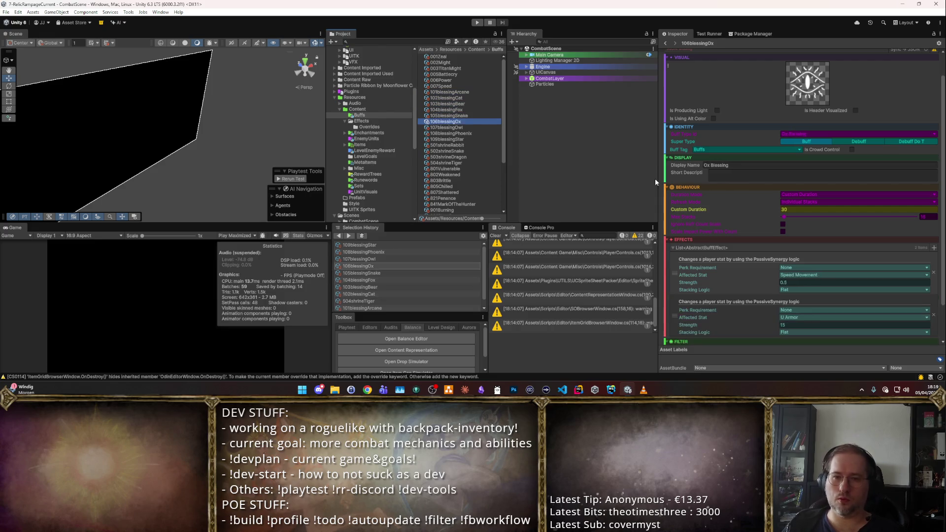
{"action": "key", "text": "Up"}
{"action": "key", "text": "Up"}
{"action": "key", "text": "Up"}
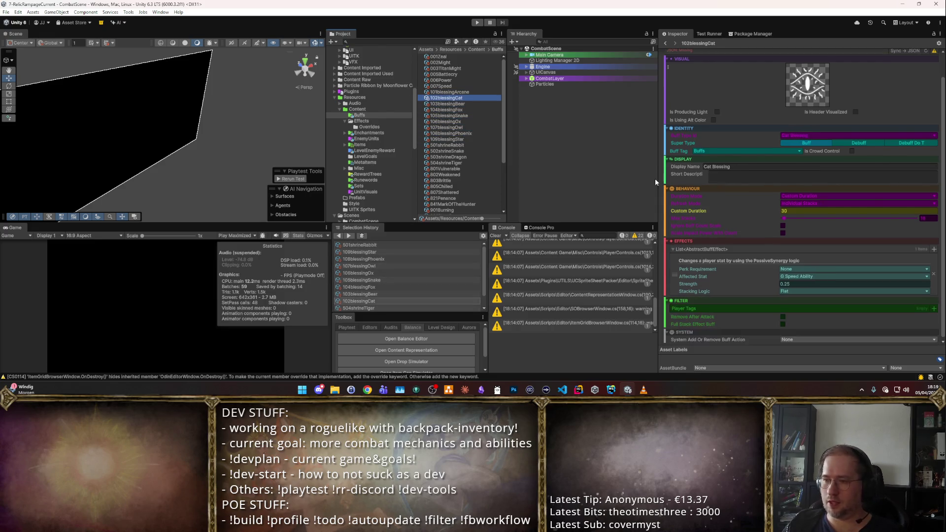
{"action": "key", "text": "Down"}
{"action": "key", "text": "Down"}
{"action": "key", "text": "Down"}
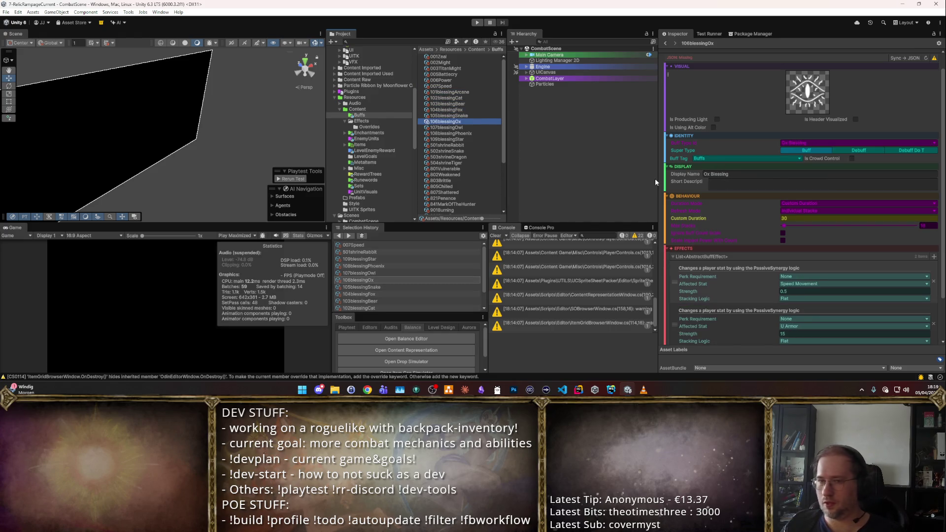
{"action": "key", "text": "Down"}
{"action": "key", "text": "Down"}
{"action": "key", "text": "Down"}
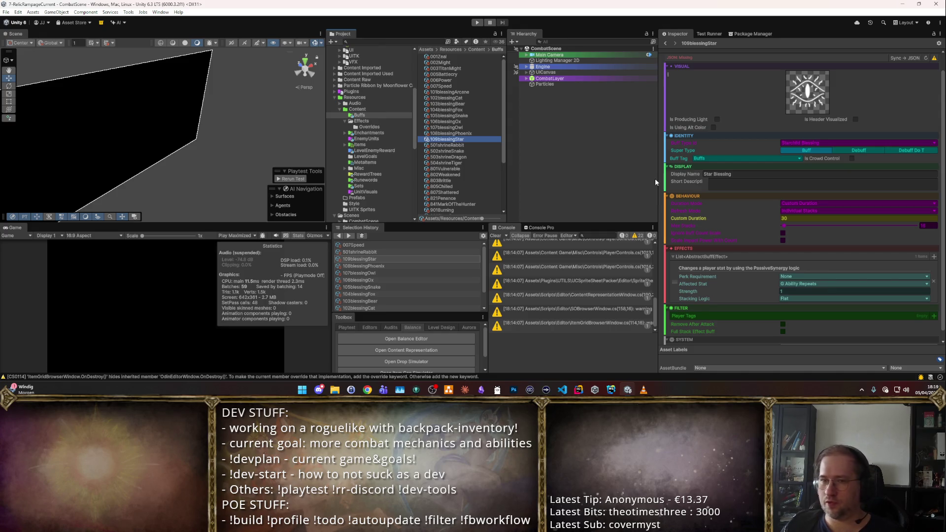
{"action": "key", "text": "Up"}
{"action": "key", "text": "Up"}
{"action": "key", "text": "Up"}
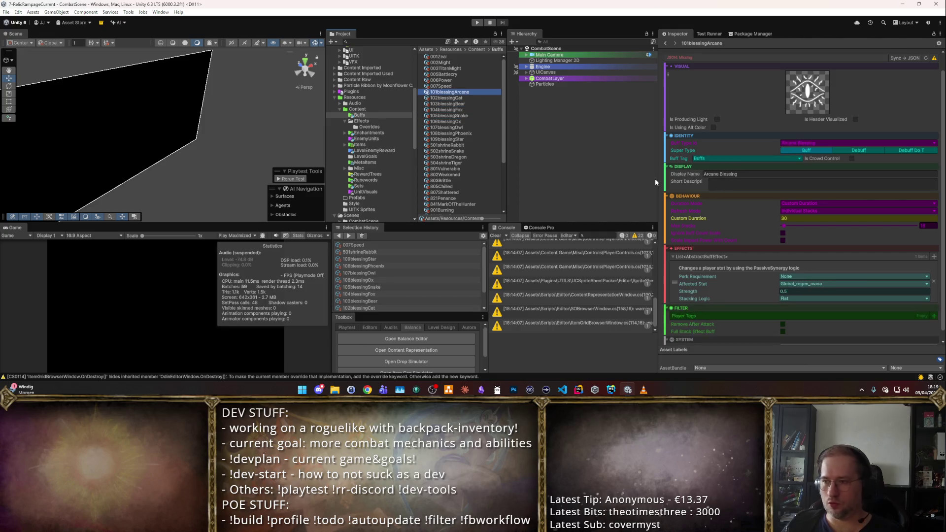
{"action": "key", "text": "Down"}
{"action": "key", "text": "Down"}
{"action": "key", "text": "Down"}
{"action": "key", "text": "Down"}
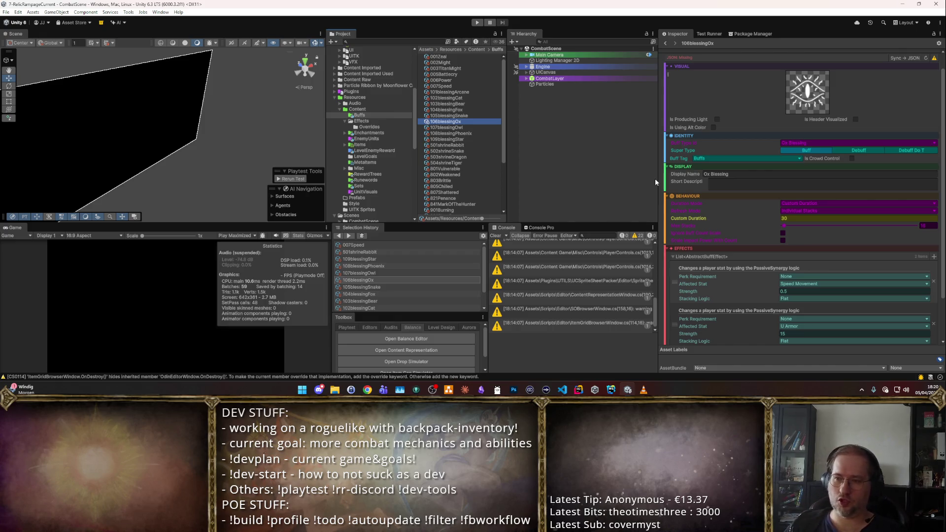
{"action": "key", "text": "Up"}
{"action": "key", "text": "Up"}
{"action": "key", "text": "Up"}
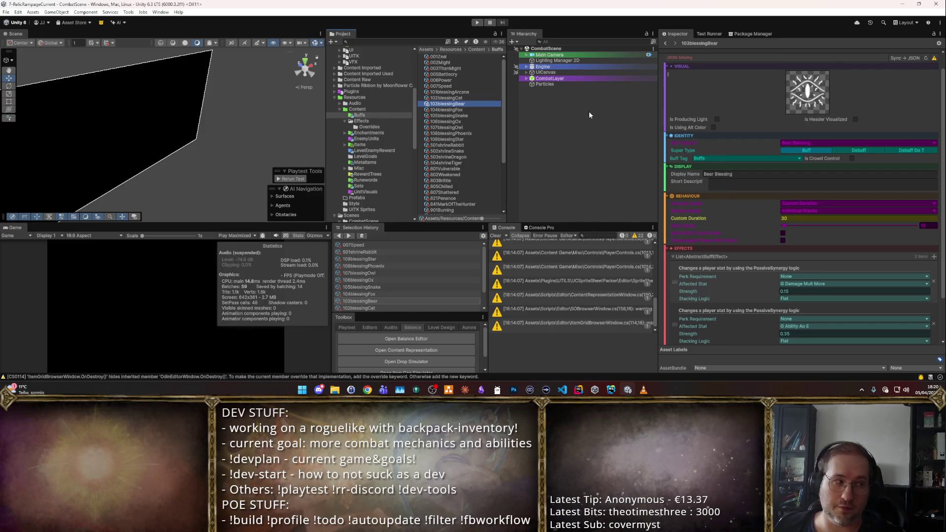
{"action": "left_click", "coordinate": [403, 131]}
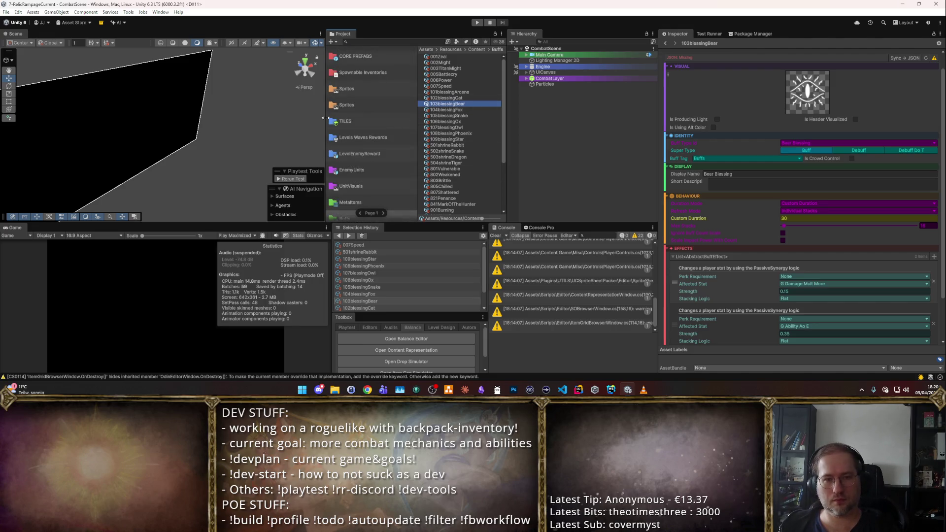
- Browse Items > CORE_Utilities > support P2 and select the Mana Potion item
{"action": "left_click", "coordinate": [584, 161]}
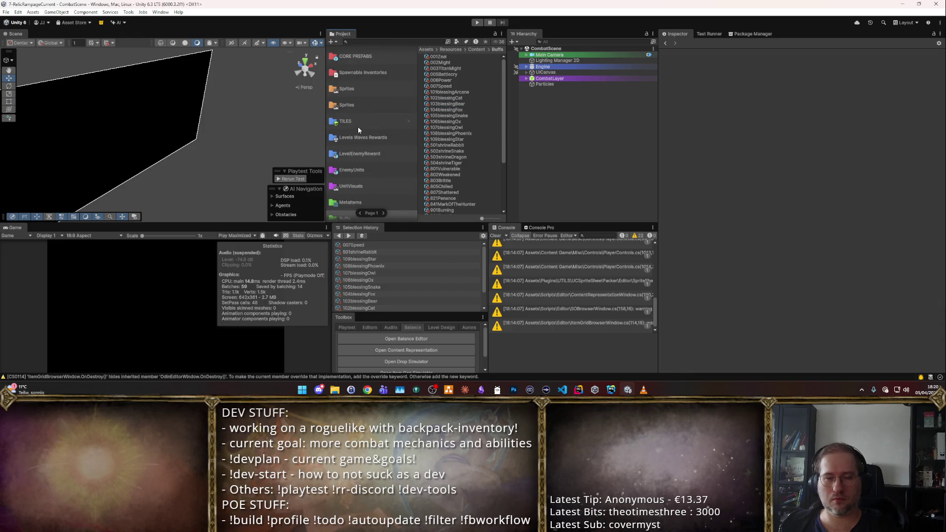
{"action": "scroll", "coordinate": [358, 130], "scroll_direction": "up", "scroll_amount": 3}
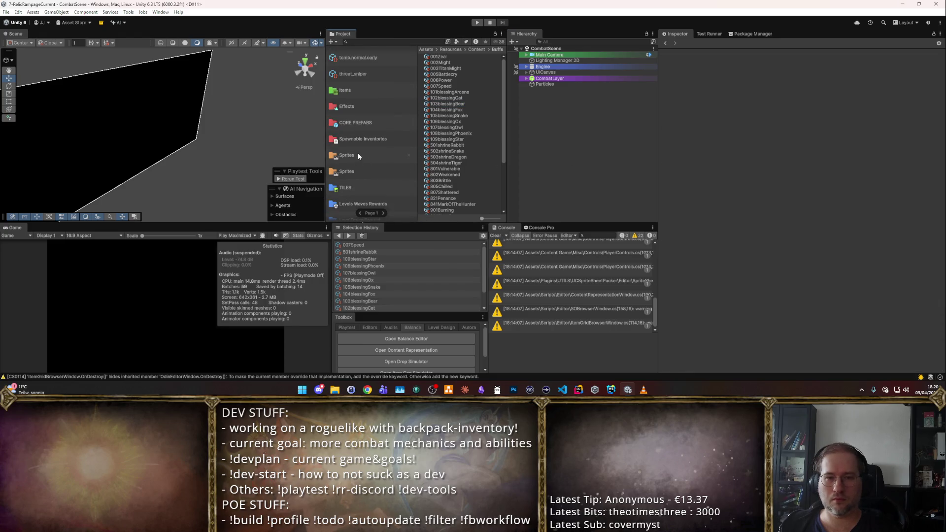
{"action": "left_click", "coordinate": [359, 90]}
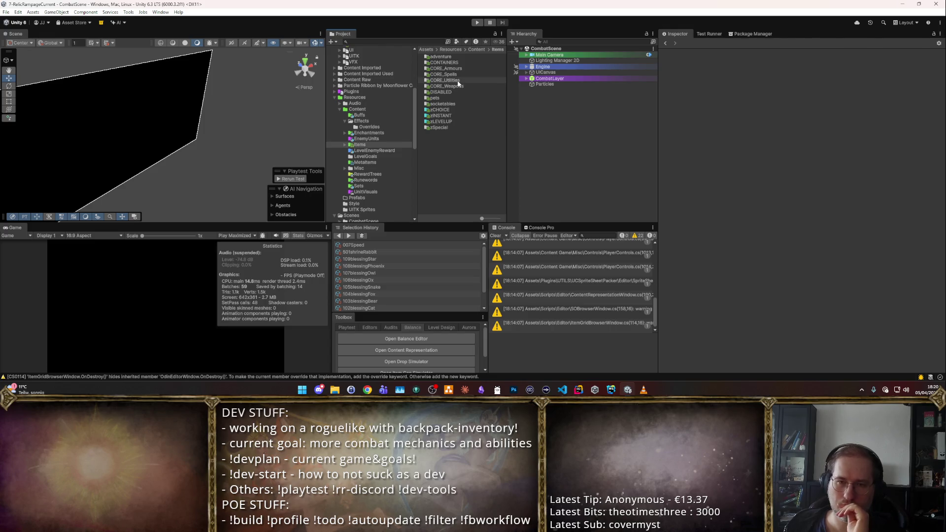
{"action": "double_click", "coordinate": [459, 81]}
{"action": "double_click", "coordinate": [457, 80]}
{"action": "left_click", "coordinate": [455, 98]}
{"action": "left_click", "coordinate": [456, 104]}
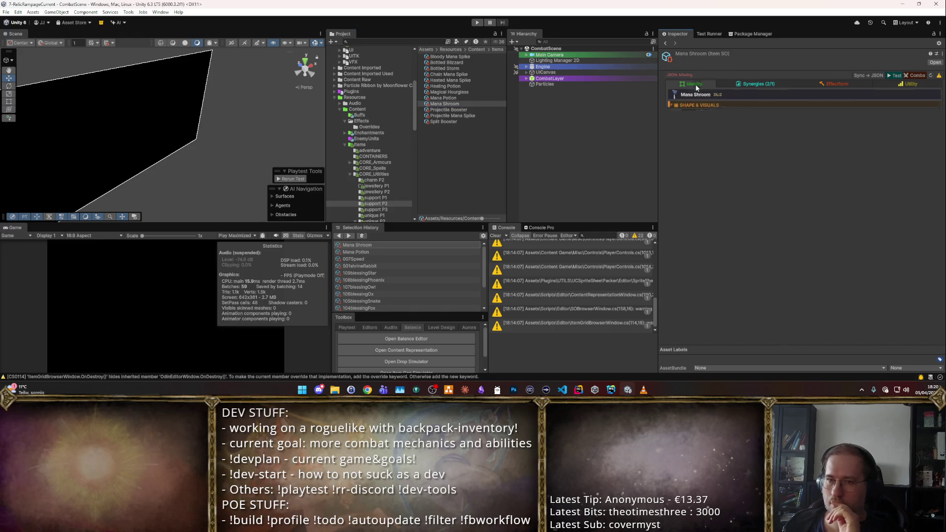
{"action": "left_click", "coordinate": [468, 98]}
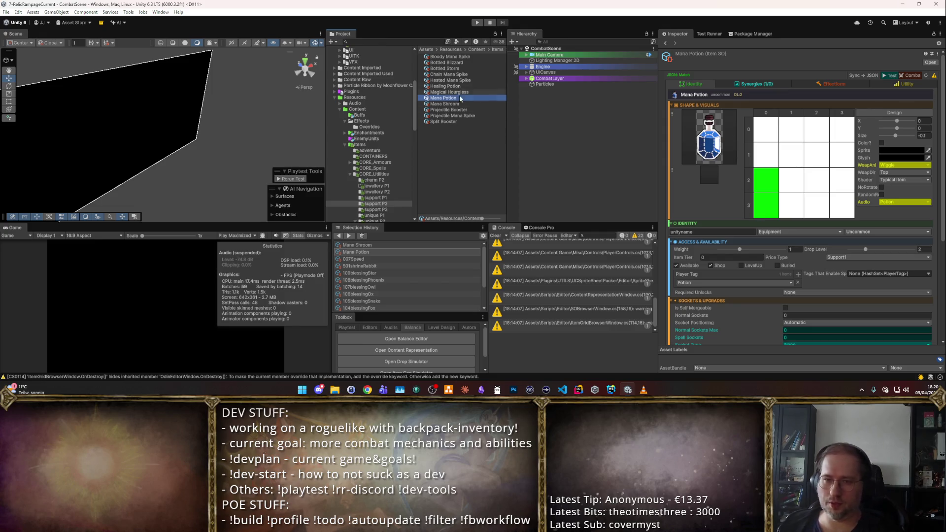
- Duplicate the Mana Potion item and rename the copy to 'Cat Potion'
{"action": "key", "text": "ctrl+d"}
{"action": "key", "text": "F2"}
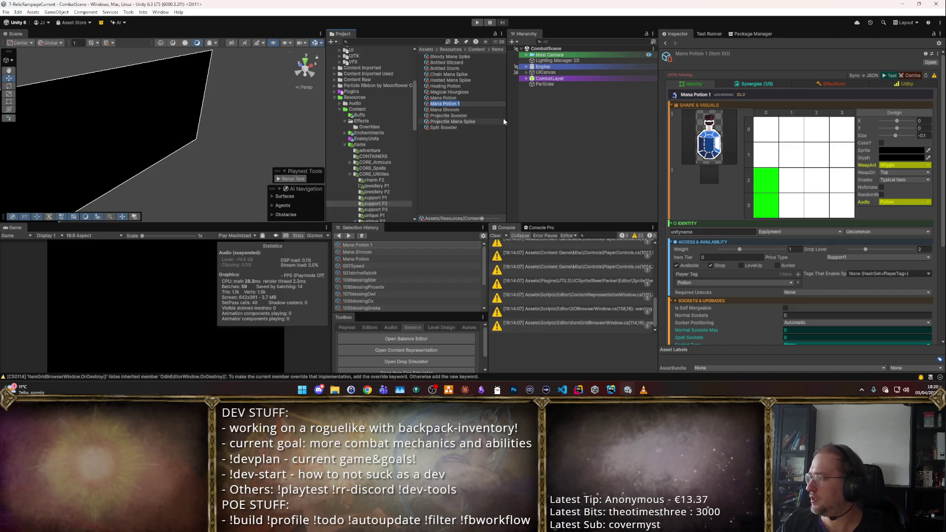
{"action": "type", "text": "Cat Potion"}
{"action": "key", "text": "Return"}
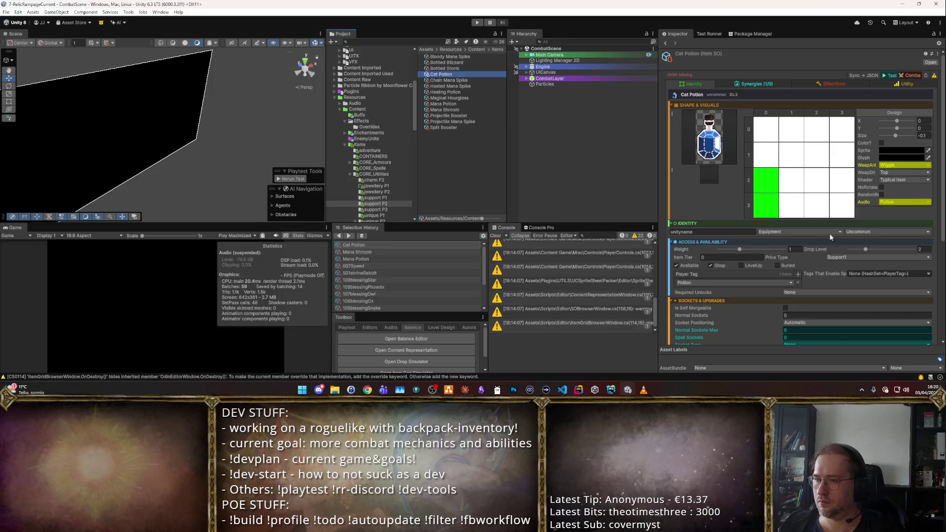
- Set Price Type to Support2 and Drop Level to 3, then search sprites for 'potion'
{"action": "left_click", "coordinate": [839, 259]}
{"action": "left_click", "coordinate": [842, 246]}
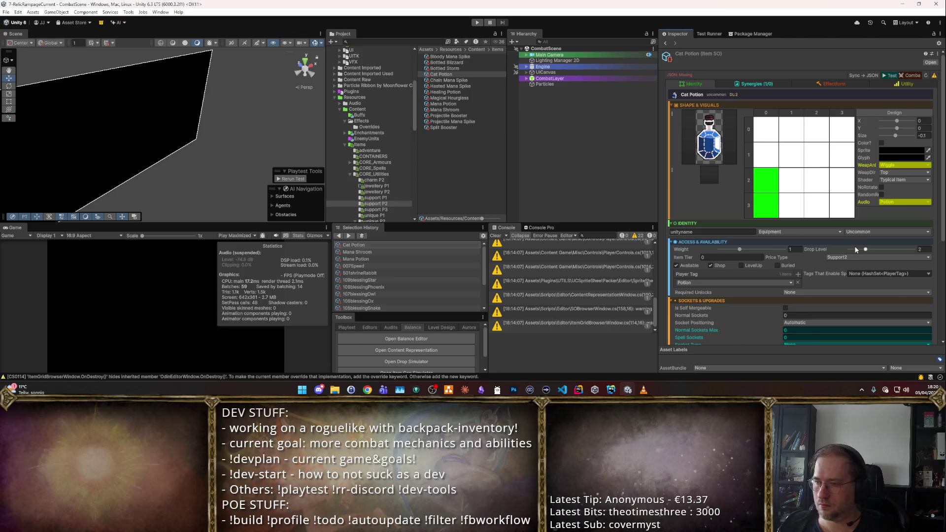
{"action": "left_click", "coordinate": [925, 249]}
{"action": "type", "text": "3"}
{"action": "key", "text": "Return"}
{"action": "left_click", "coordinate": [708, 162]}
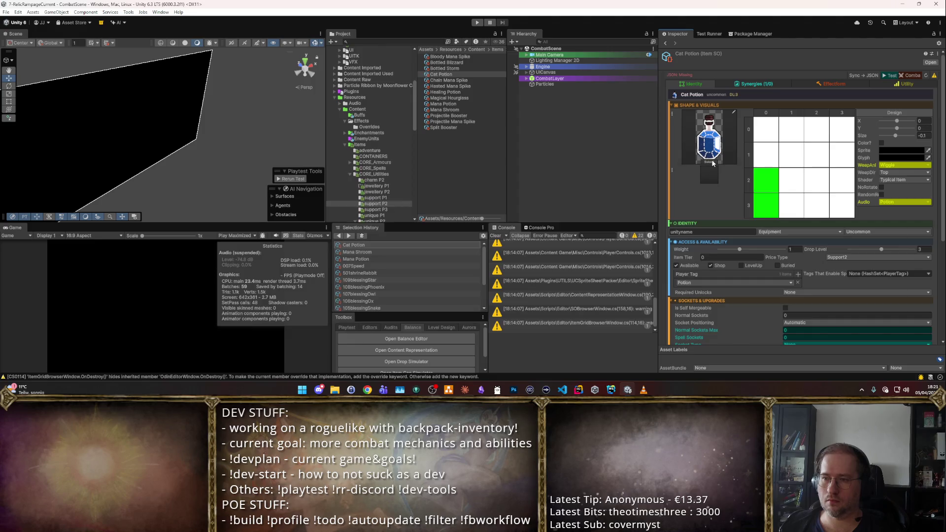
{"action": "type", "text": "potion"}
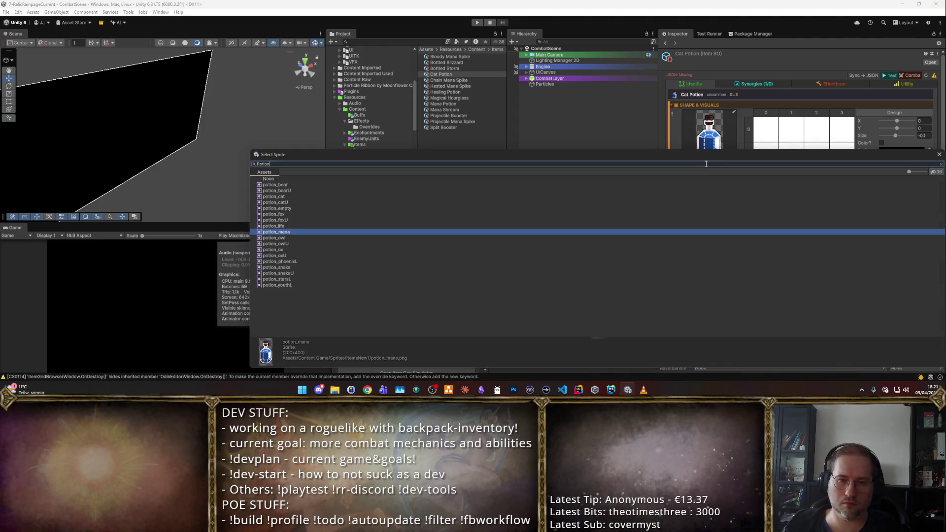
- Try the cat sprites and settle on the purple potion_cat sprite for Cat Potion
{"action": "double_click", "coordinate": [299, 196]}
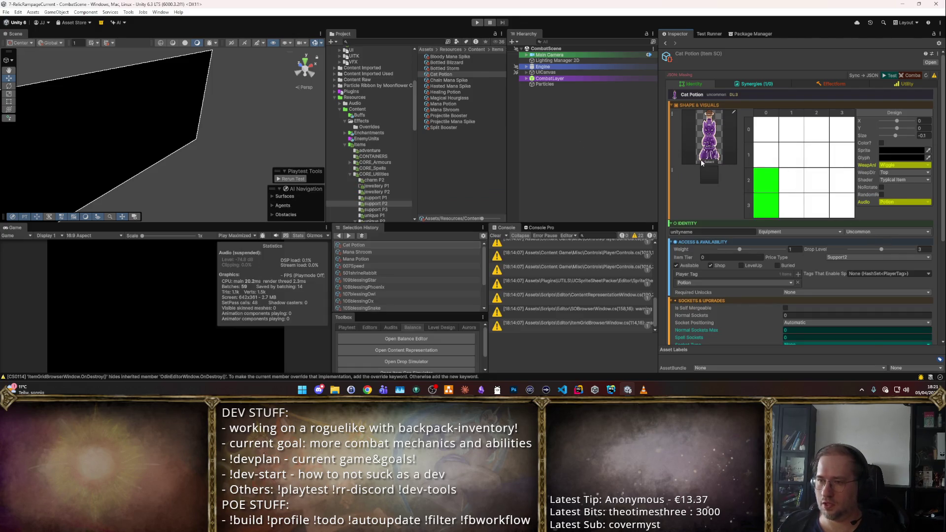
{"action": "left_click", "coordinate": [709, 147]}
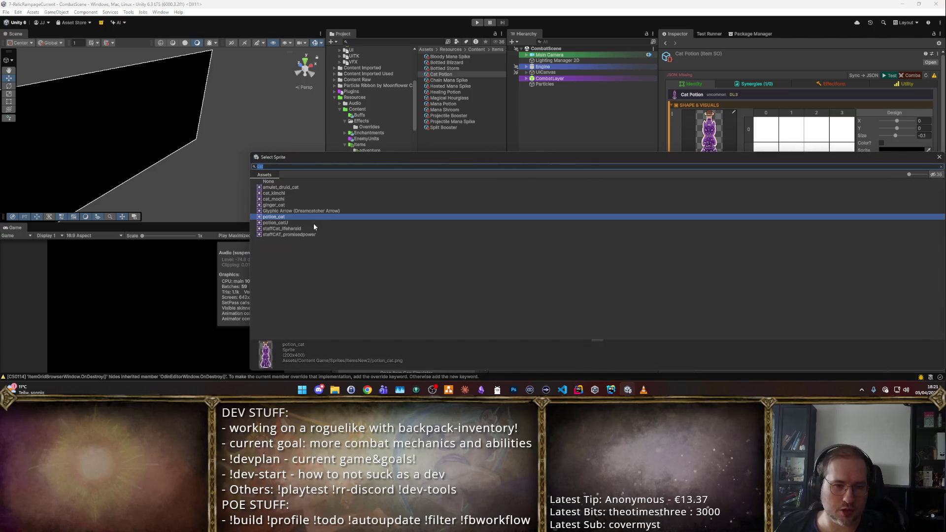
{"action": "double_click", "coordinate": [289, 222]}
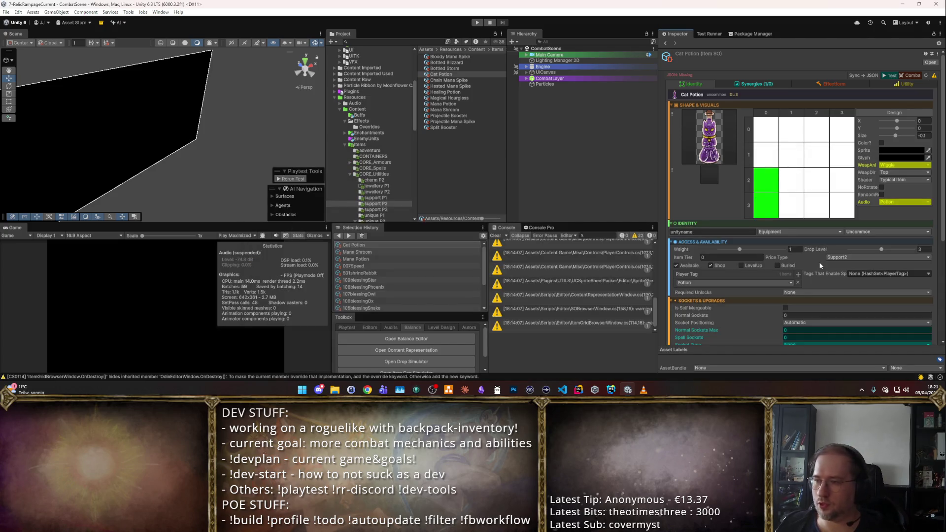
{"action": "left_click", "coordinate": [710, 164]}
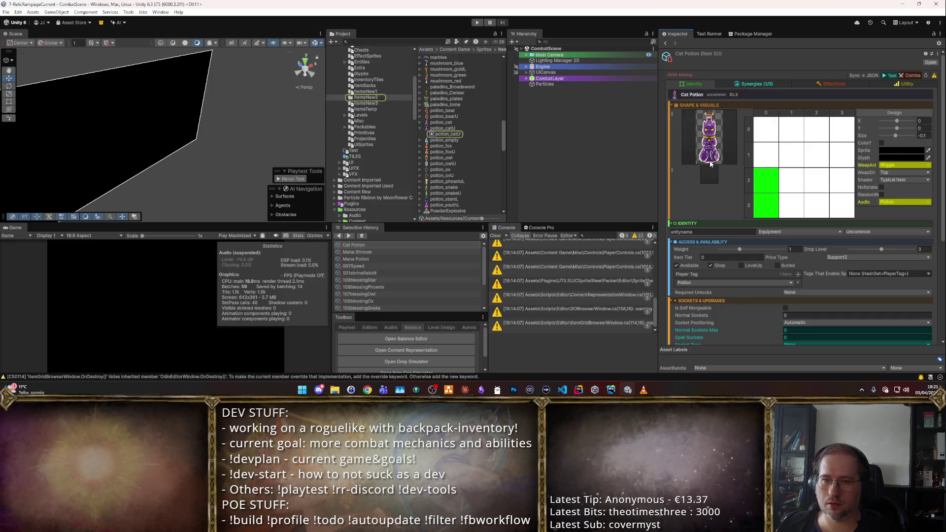
{"action": "left_click", "coordinate": [362, 252]}
{"action": "left_click", "coordinate": [354, 245]}
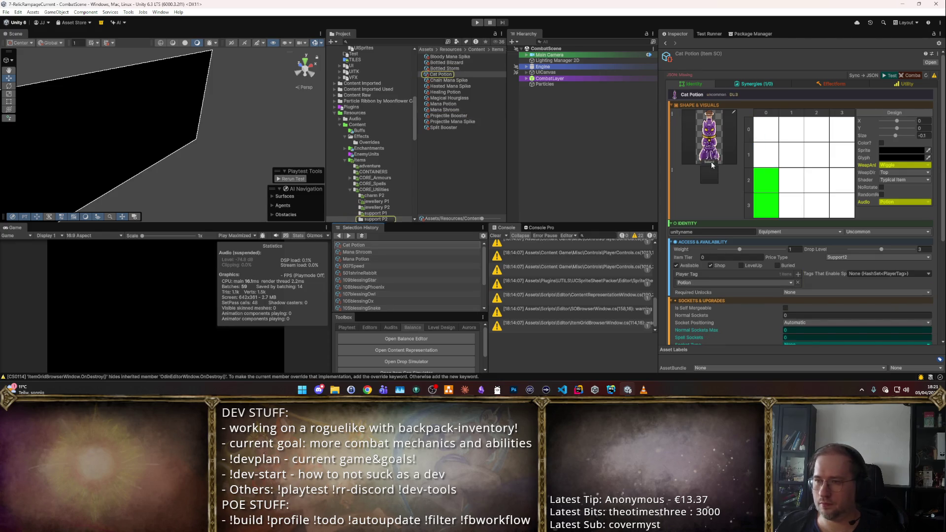
{"action": "left_click", "coordinate": [711, 162]}
{"action": "type", "text": "cat"}
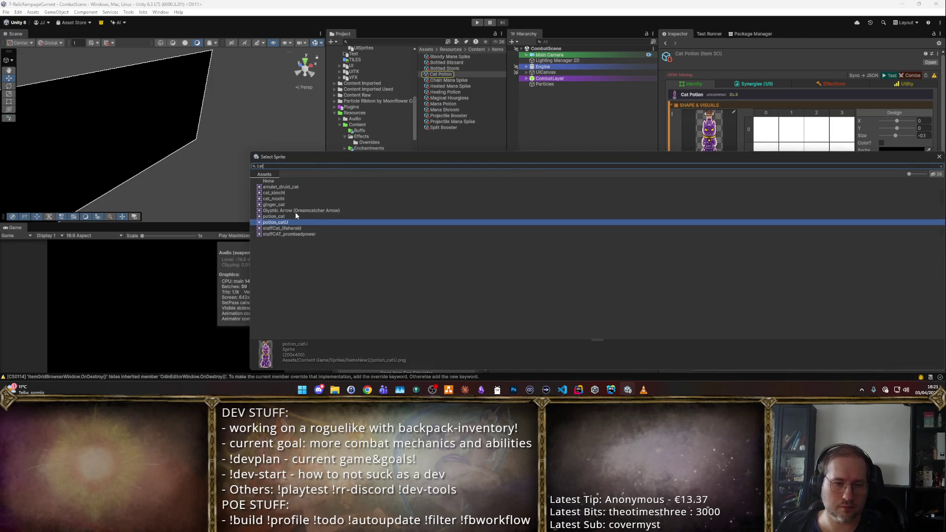
{"action": "double_click", "coordinate": [281, 216]}
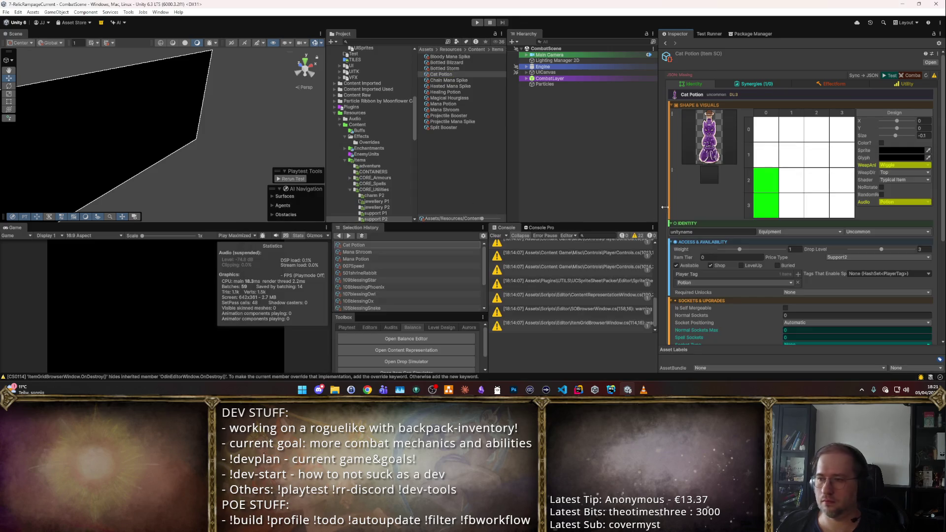
{"action": "scroll", "coordinate": [697, 199], "scroll_direction": "down", "scroll_amount": 5}
{"action": "scroll", "coordinate": [790, 225], "scroll_direction": "up", "scroll_amount": 5}
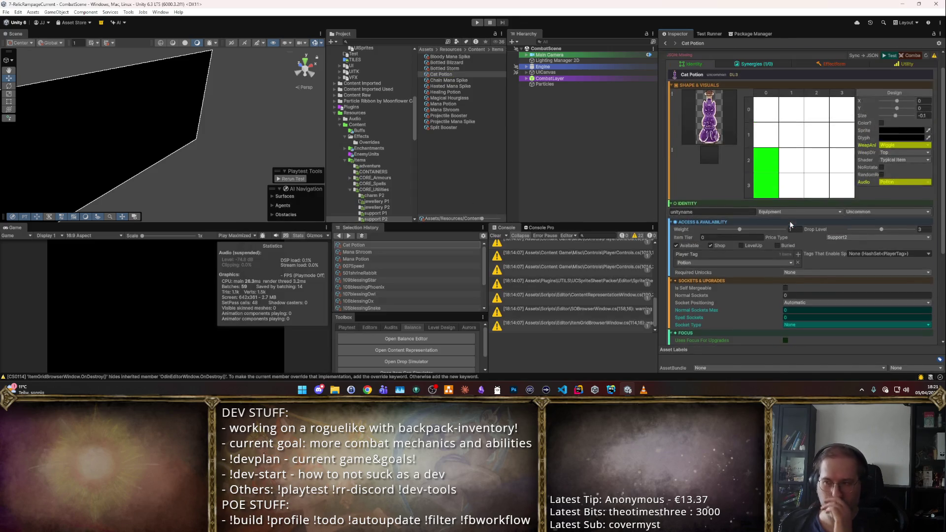
- Change the Synergies Buff Type Id from Arcane Blessing to Cat Blessing, then duplicate Cat Potion
{"action": "left_click", "coordinate": [822, 86]}
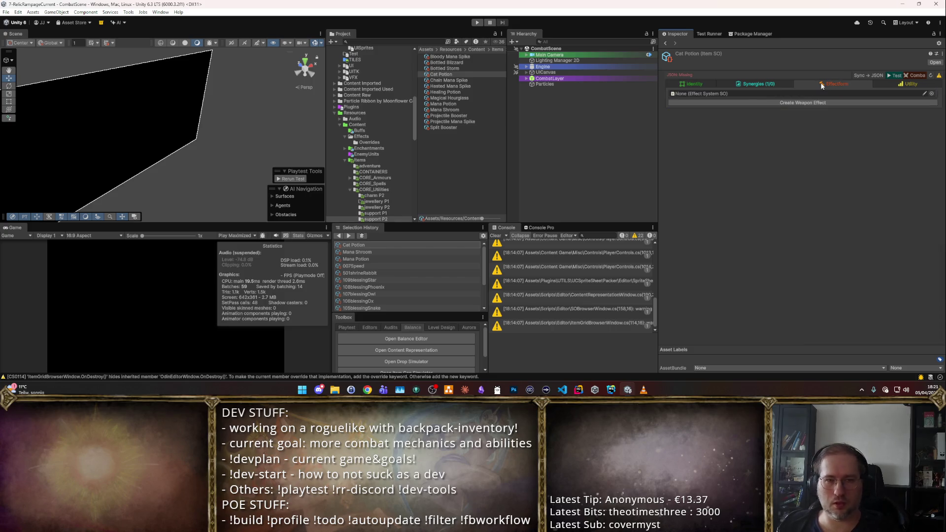
{"action": "left_click", "coordinate": [779, 86]}
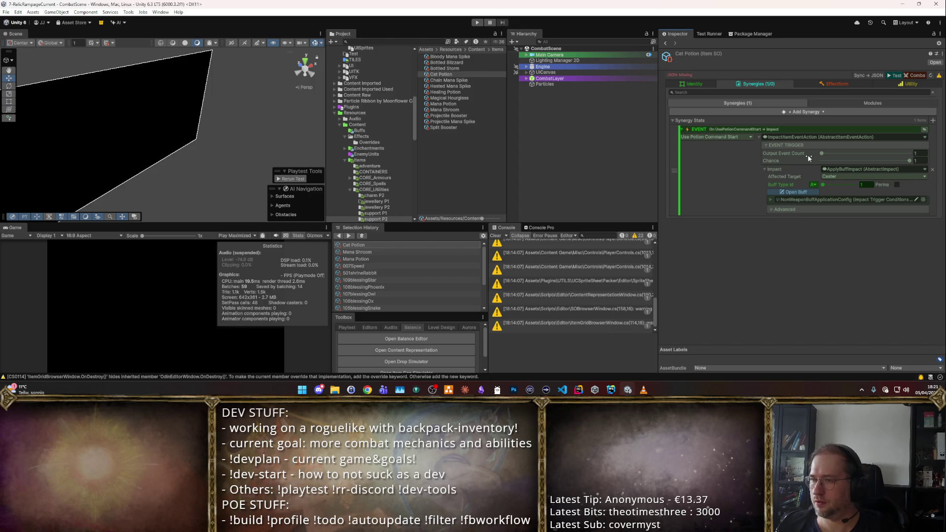
{"action": "left_click", "coordinate": [813, 185]}
{"action": "left_click", "coordinate": [812, 187]}
{"action": "mouse_move", "coordinate": [659, 139]}
{"action": "left_mouse_down"}
{"action": "mouse_move", "coordinate": [498, 140]}
{"action": "mouse_move", "coordinate": [520, 140]}
{"action": "left_mouse_up"}
{"action": "left_click", "coordinate": [737, 186]}
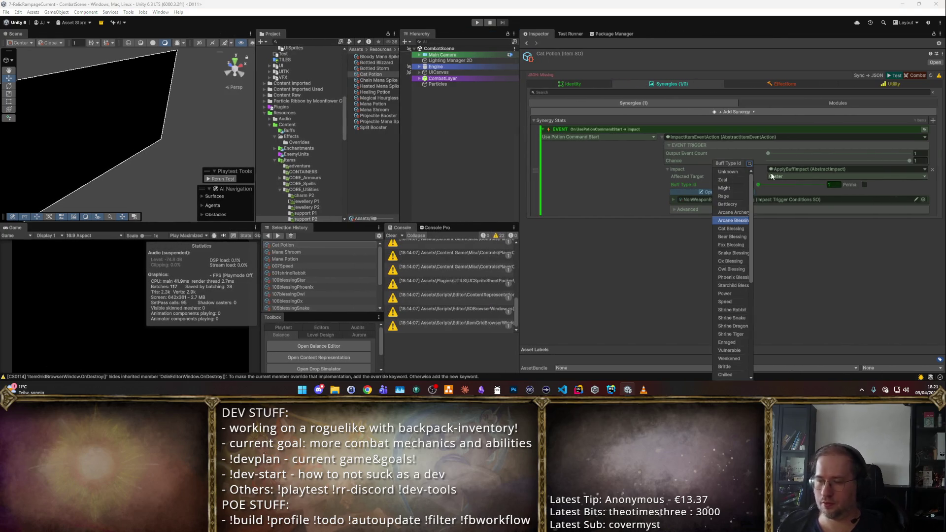
{"action": "left_click", "coordinate": [731, 229]}
{"action": "key", "text": "ctrl+d"}
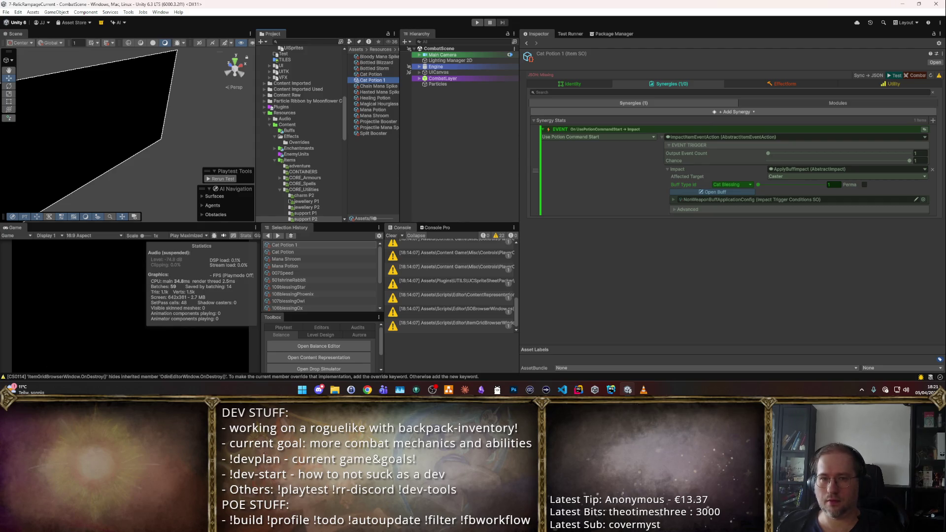
- Make seven more Cat Potion copies and rename the first two to Bear Potion and Fox Potion
{"action": "key", "text": "ctrl+d"}
{"action": "key", "text": "ctrl+d"}
{"action": "key", "text": "ctrl+d"}
{"action": "left_click", "coordinate": [382, 80]}
{"action": "key", "text": "F2"}
{"action": "type", "text": "Bear Potion"}
{"action": "key", "text": "Return"}
{"action": "key", "text": "Down"}
{"action": "key", "text": "Down"}
{"action": "key", "text": "Down"}
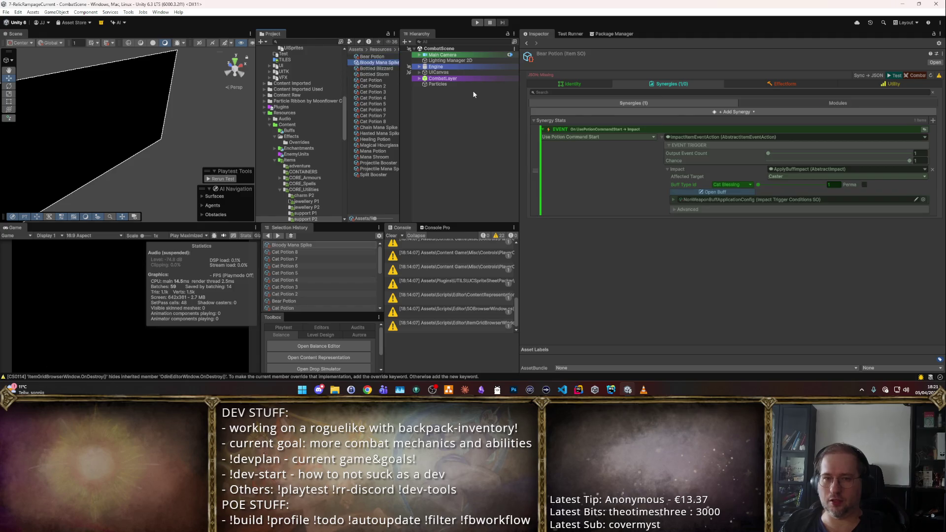
{"action": "key", "text": "F2"}
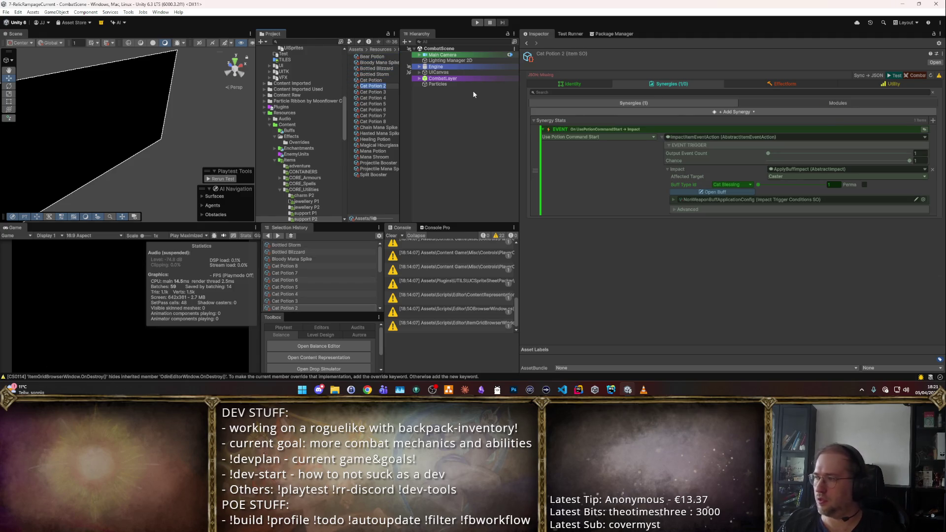
{"action": "type", "text": "Fox Potion"}
{"action": "key", "text": "Return"}
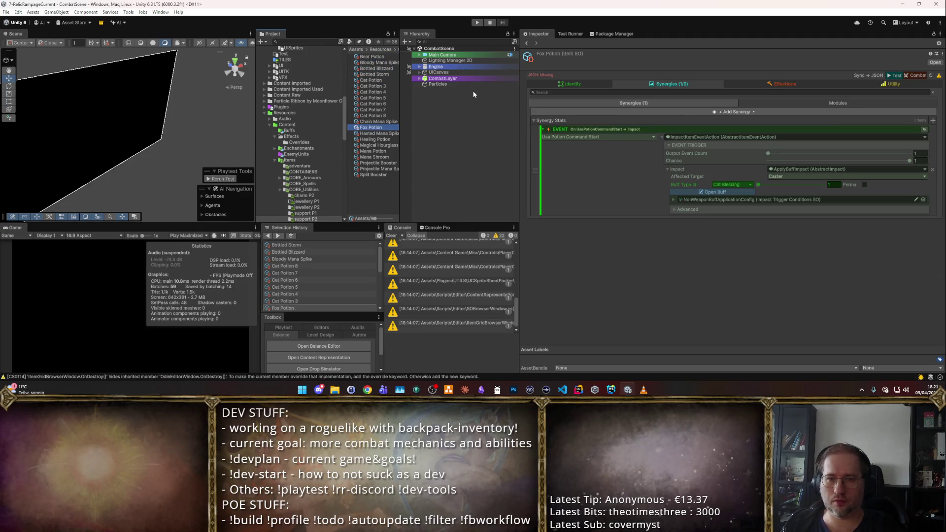
- Rename the next copies to Snake Potion, Ox Potion and Owl Potion
{"action": "left_click", "coordinate": [390, 87]}
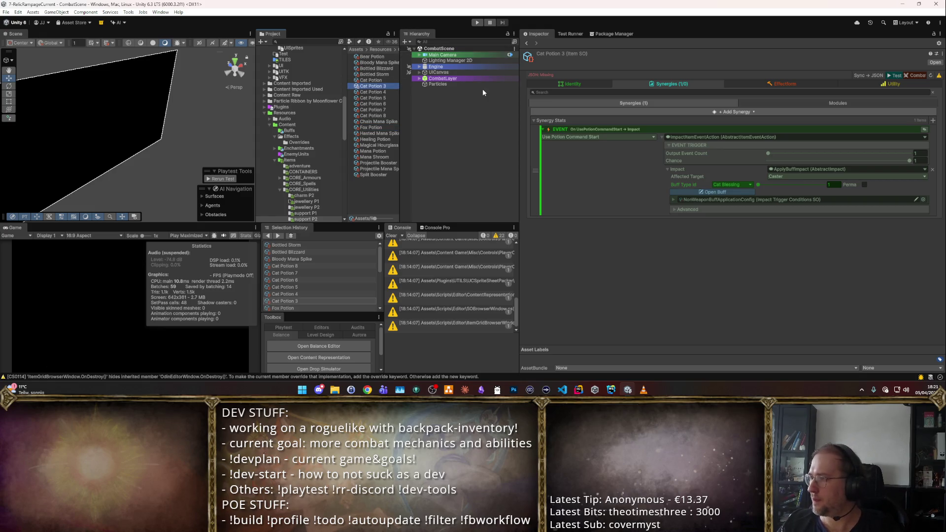
{"action": "key", "text": "F2"}
{"action": "type", "text": "Snake Potion"}
{"action": "key", "text": "Return"}
{"action": "left_click", "coordinate": [389, 87]}
{"action": "key", "text": "F2"}
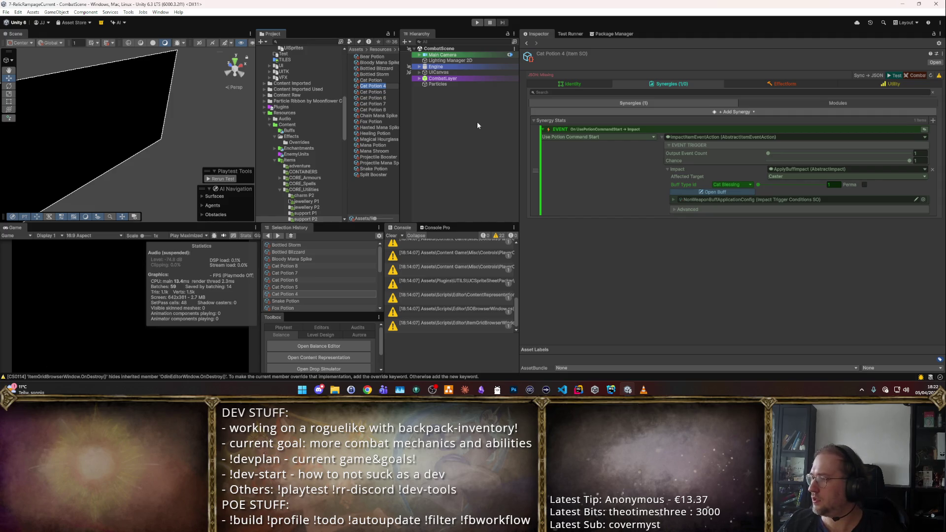
{"action": "type", "text": "Ox Potion"}
{"action": "key", "text": "Return"}
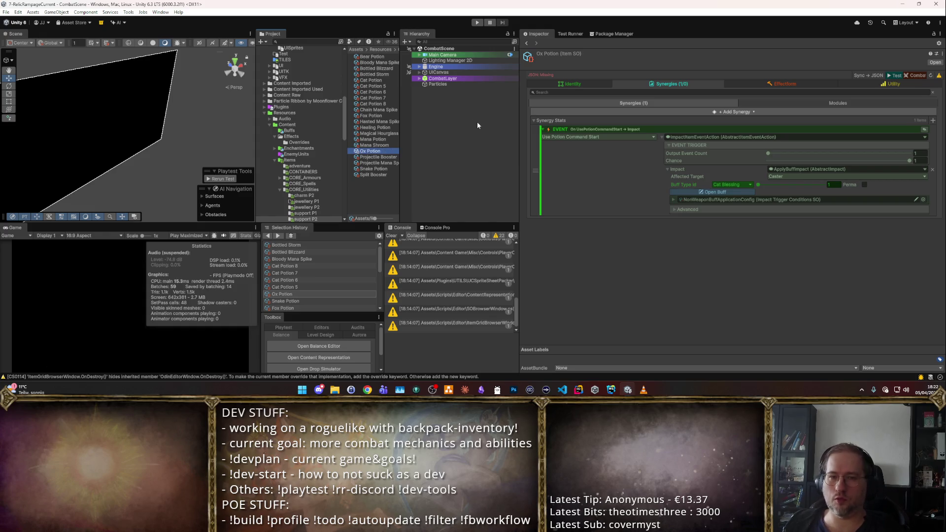
{"action": "left_click", "coordinate": [389, 86]}
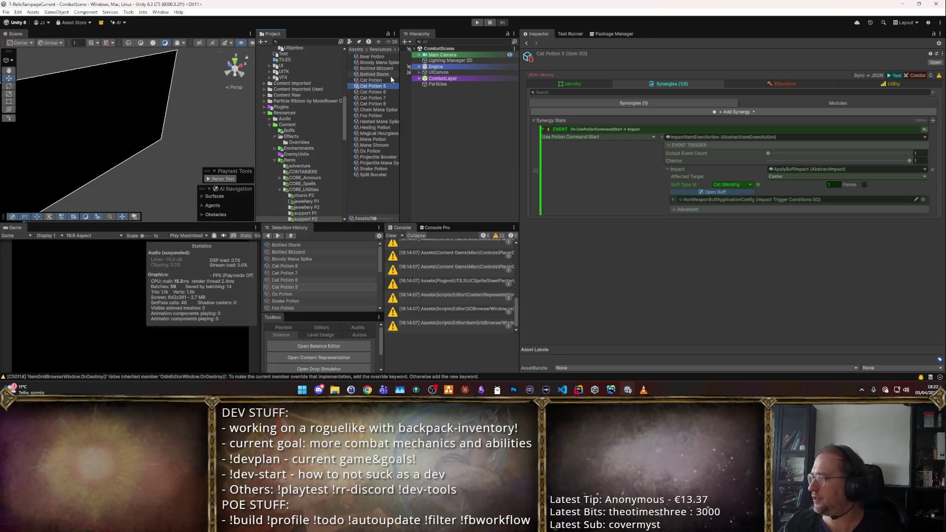
{"action": "key", "text": "F2"}
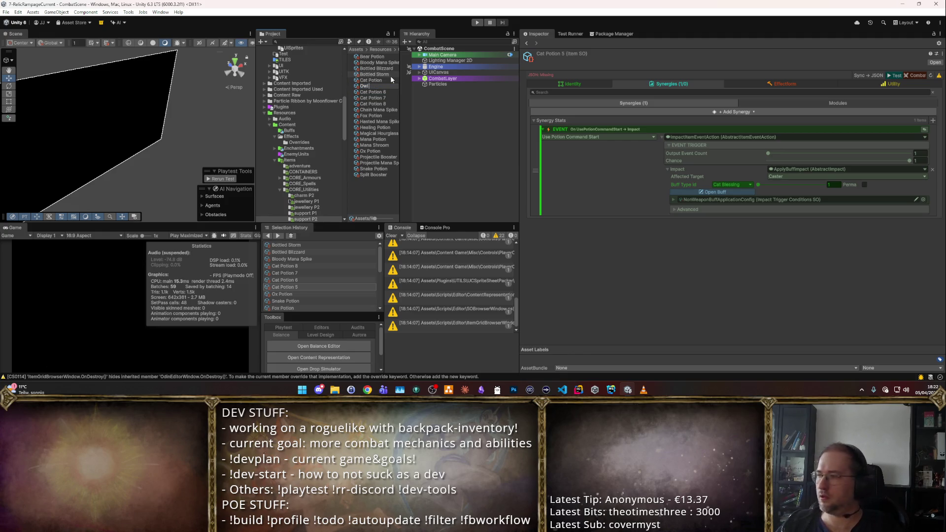
{"action": "key", "text": "Return"}
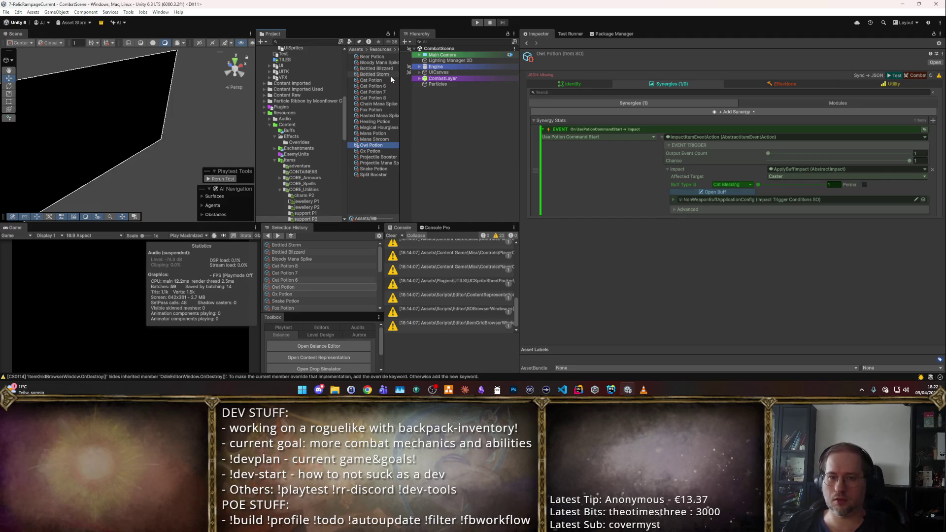
- Rename Cat Potion 6 and 7 to Phoenix Potion and Star Potion
{"action": "left_click", "coordinate": [371, 87]}
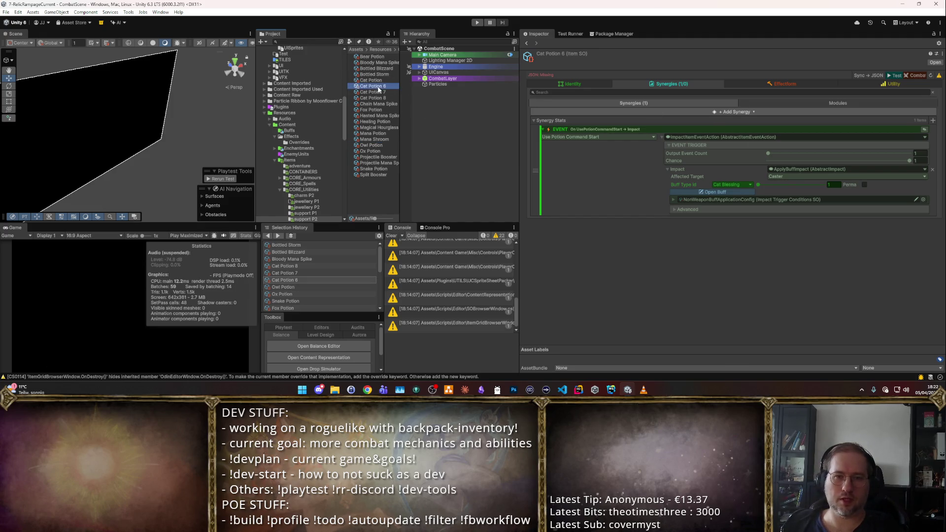
{"action": "key", "text": "F2"}
{"action": "type", "text": "Phoenix Potion"}
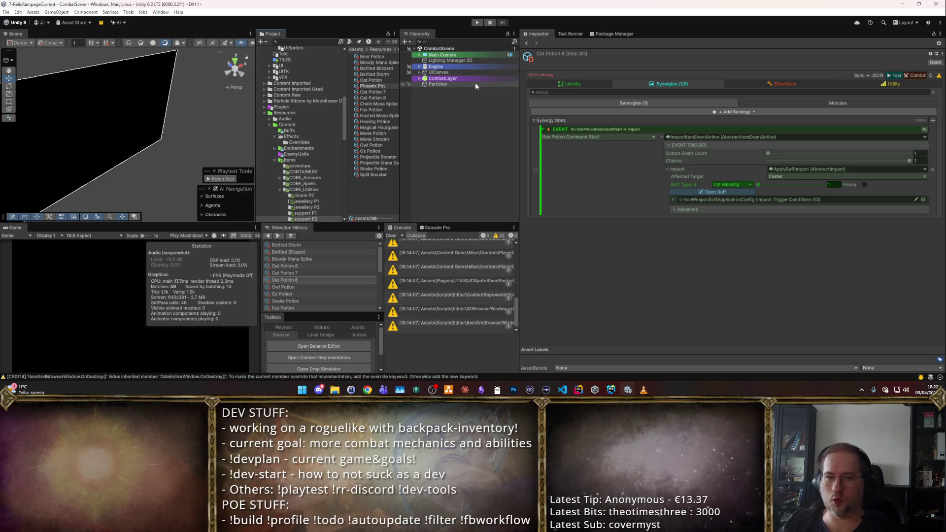
{"action": "key", "text": "Return"}
{"action": "left_click", "coordinate": [367, 86]}
{"action": "key", "text": "F2"}
{"action": "type", "text": "S"}
{"action": "type", "text": "ion"}
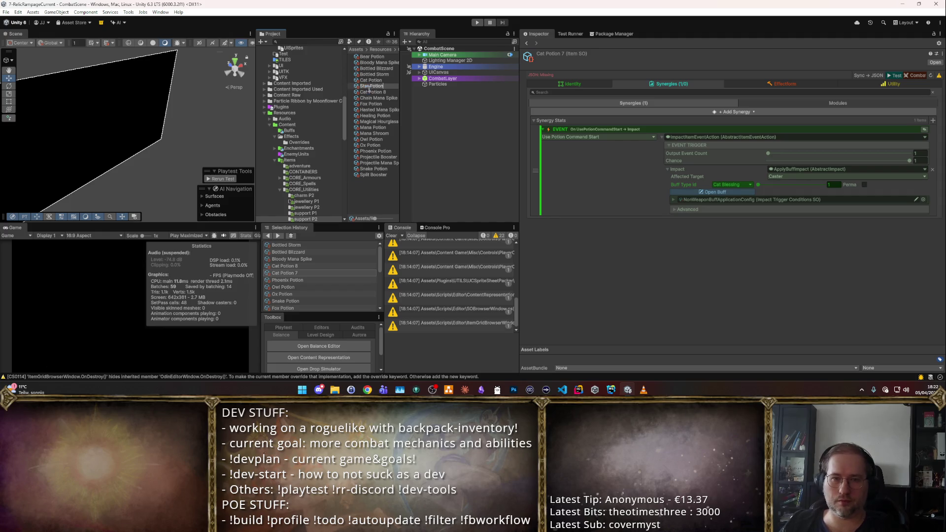
{"action": "key", "text": "Return"}
- Delete the spare Cat Potion 8, then select Bear Potion in the Project panel
{"action": "left_click", "coordinate": [370, 87]}
{"action": "key", "text": "Delete"}
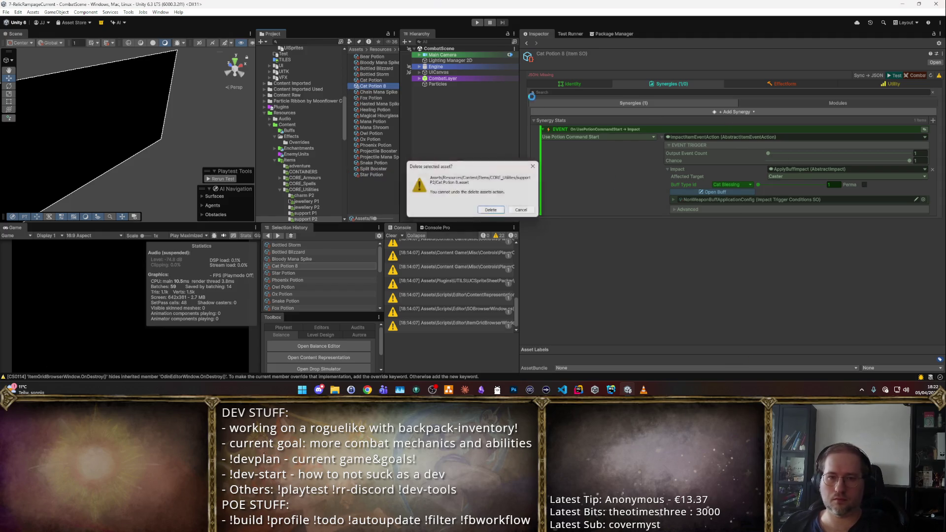
{"action": "key", "text": "Return"}
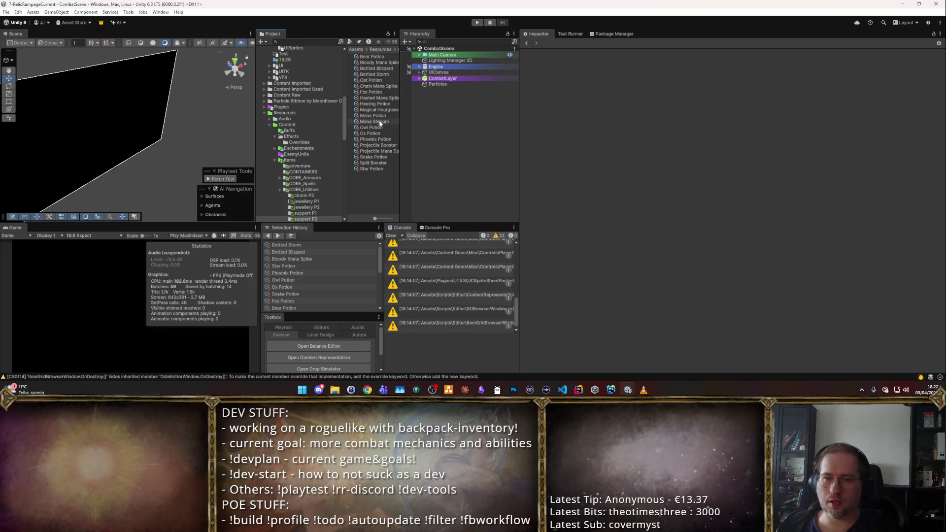
{"action": "left_click", "coordinate": [371, 80]}
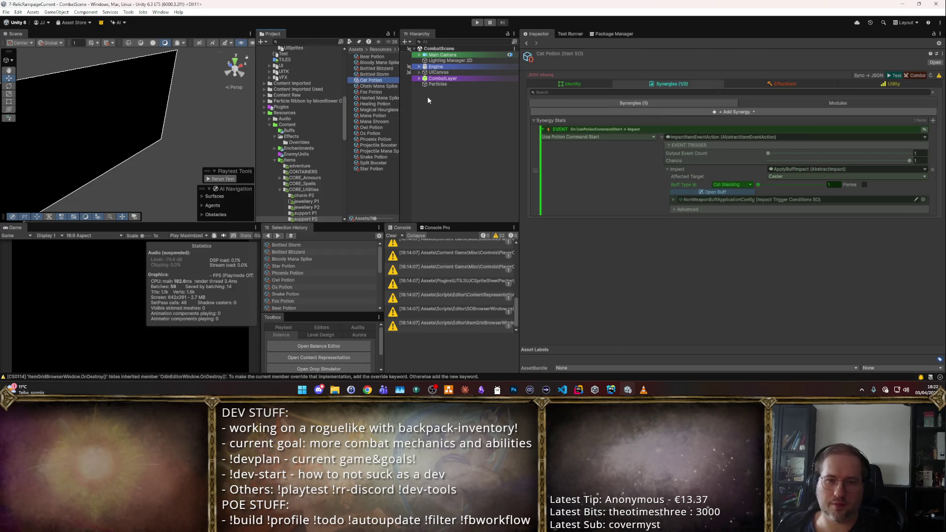
{"action": "key", "text": "Up"}
{"action": "key", "text": "Up"}
{"action": "key", "text": "Up"}
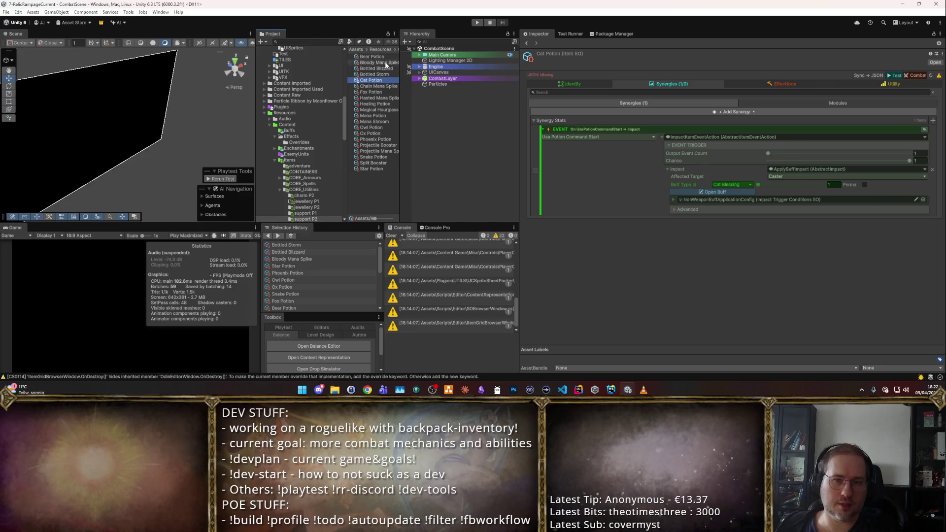
{"action": "left_click", "coordinate": [564, 83]}
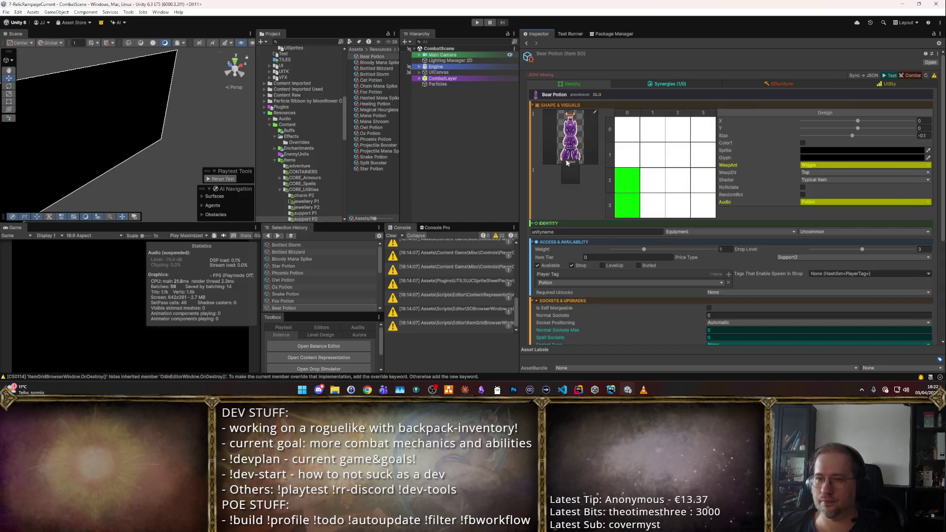
- Give Bear Potion the potion_bear sprite and set its buff to Bear Blessing
{"action": "left_click", "coordinate": [567, 162]}
{"action": "type", "text": "bear"}
{"action": "left_click", "coordinate": [315, 192]}
{"action": "double_click", "coordinate": [316, 191]}
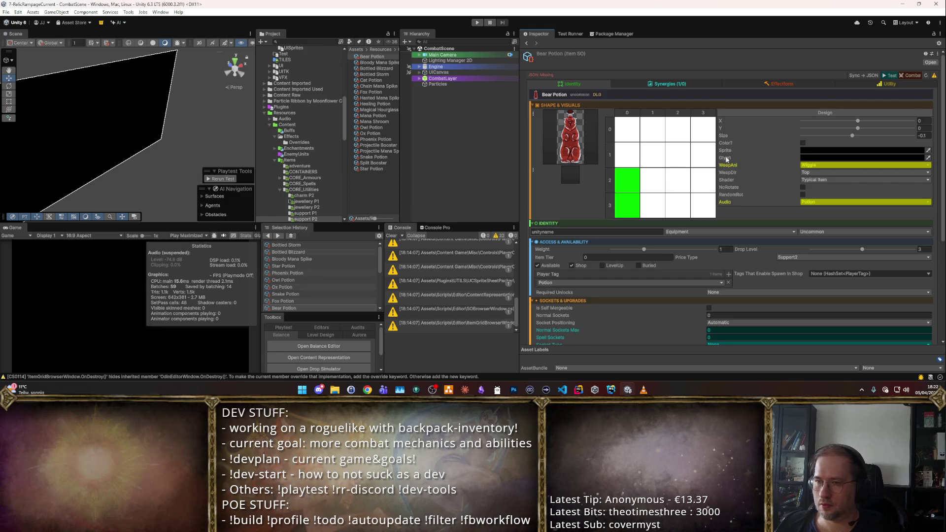
{"action": "left_click", "coordinate": [703, 84]}
{"action": "left_click", "coordinate": [722, 184]}
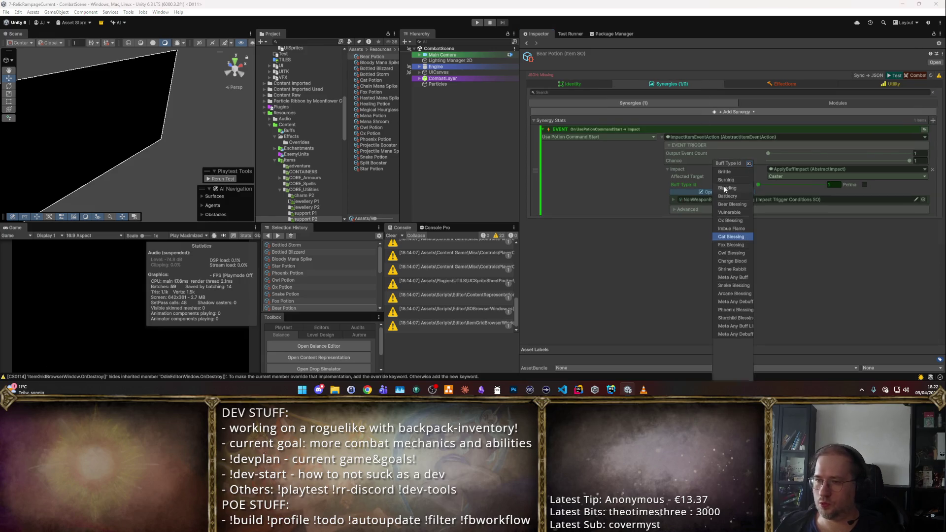
{"action": "left_click", "coordinate": [725, 204]}
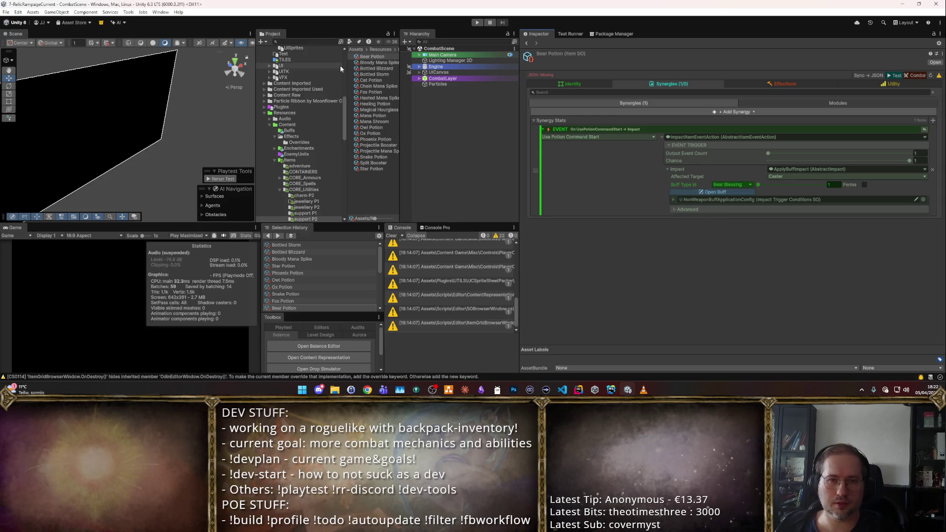
- Give Fox Potion the potion_fox sprite and set its buff to Fox Blessing
{"action": "left_click", "coordinate": [376, 93]}
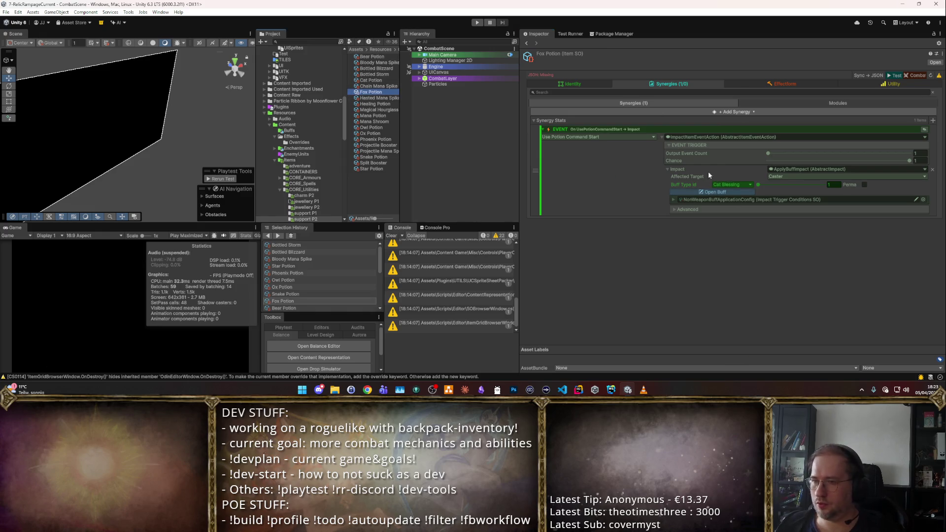
{"action": "left_click", "coordinate": [599, 87]}
{"action": "left_click", "coordinate": [595, 112]}
{"action": "type", "text": "fox"}
{"action": "left_click", "coordinate": [285, 198]}
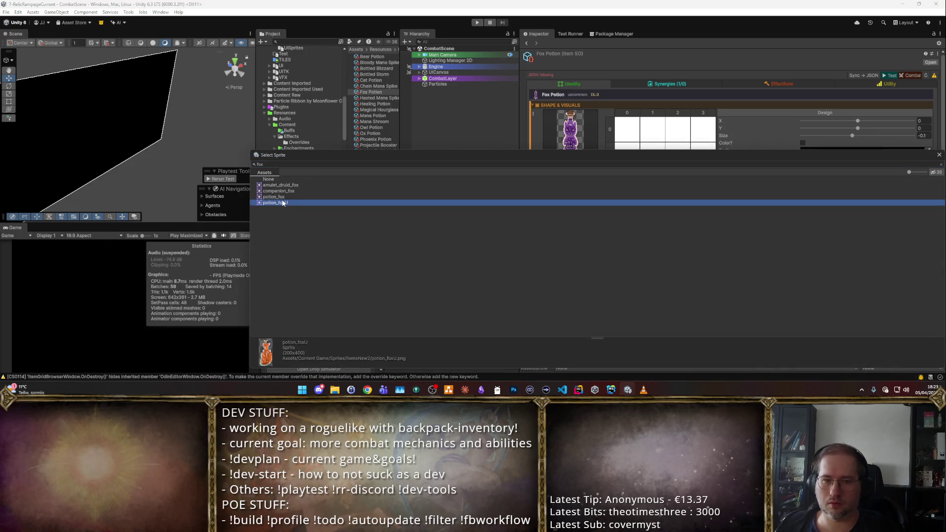
{"action": "double_click", "coordinate": [285, 199]}
{"action": "left_click", "coordinate": [667, 84]}
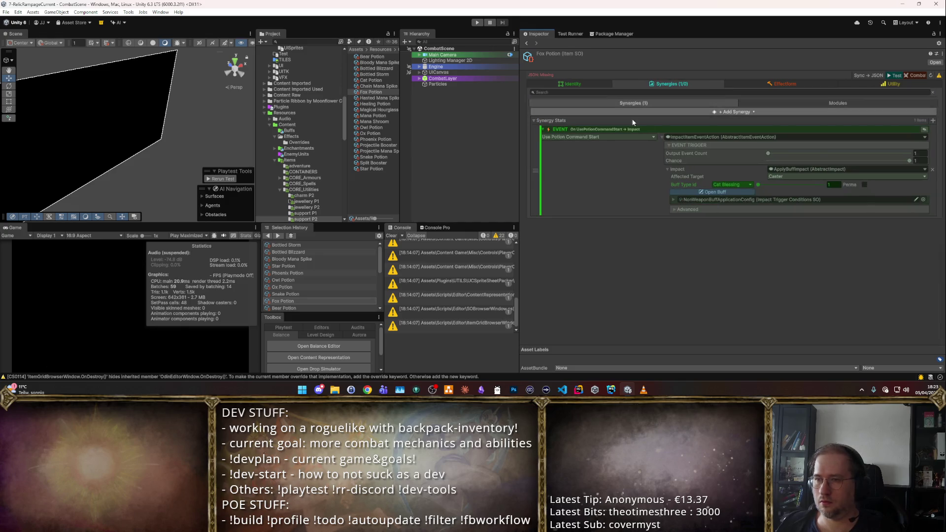
{"action": "left_click", "coordinate": [748, 186]}
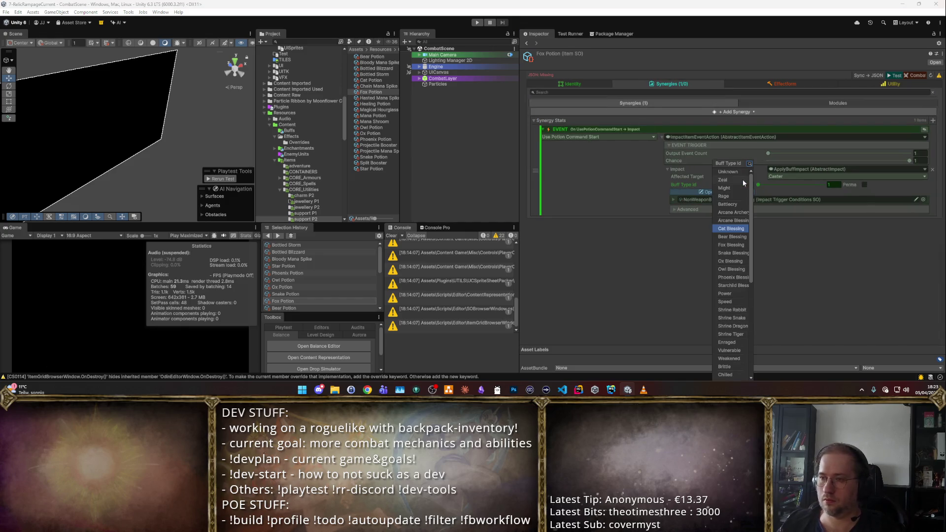
{"action": "type", "text": "fox"}
{"action": "key", "text": "Return"}
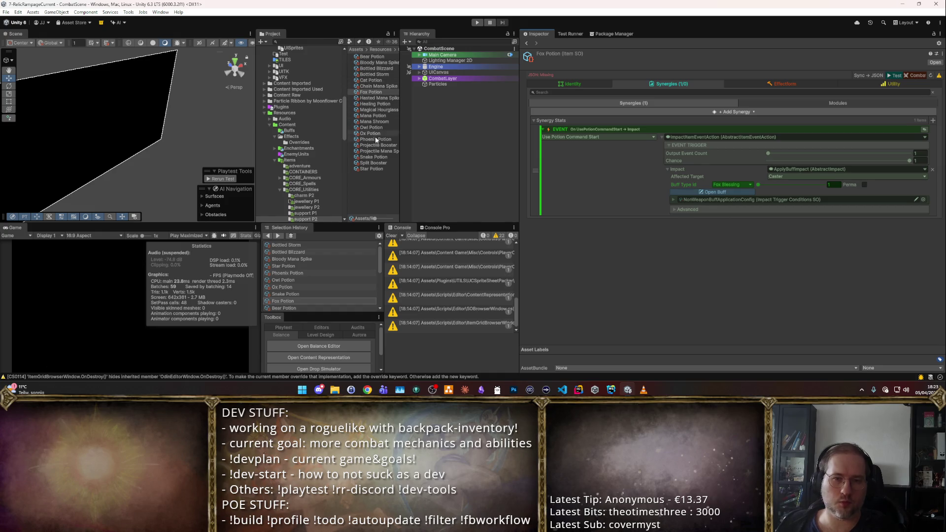
{"action": "left_click", "coordinate": [373, 156]}
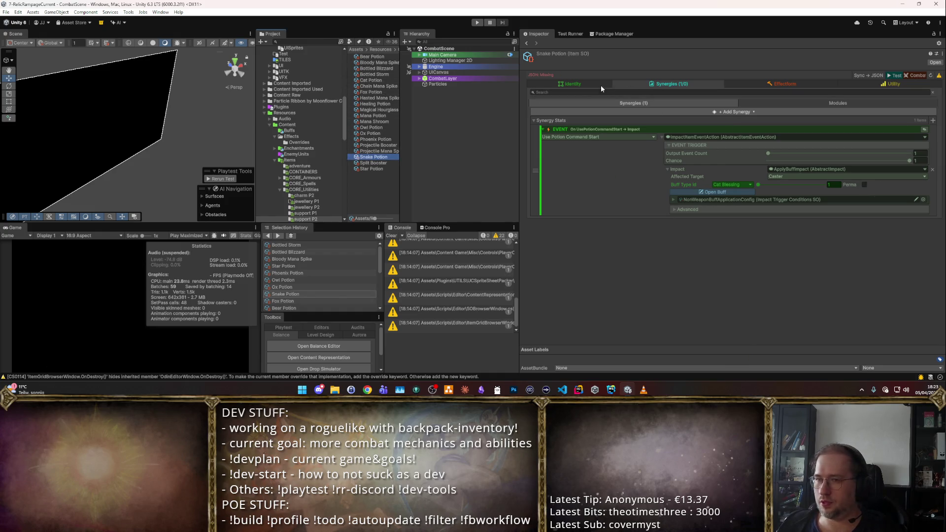
- Give Snake Potion the snake sprite and set its buff to Snake Blessing
{"action": "left_click", "coordinate": [602, 88]}
{"action": "left_click", "coordinate": [566, 162]}
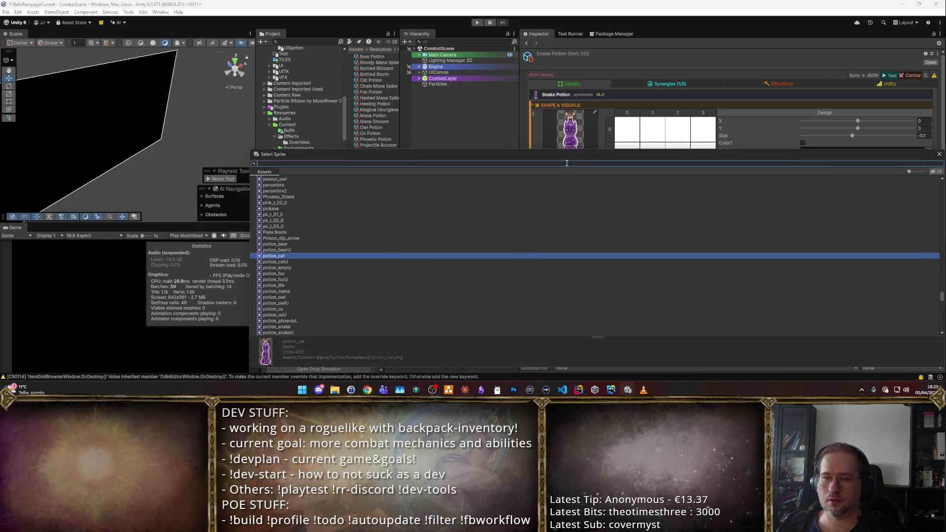
{"action": "type", "text": "snake"}
{"action": "key", "text": "Return"}
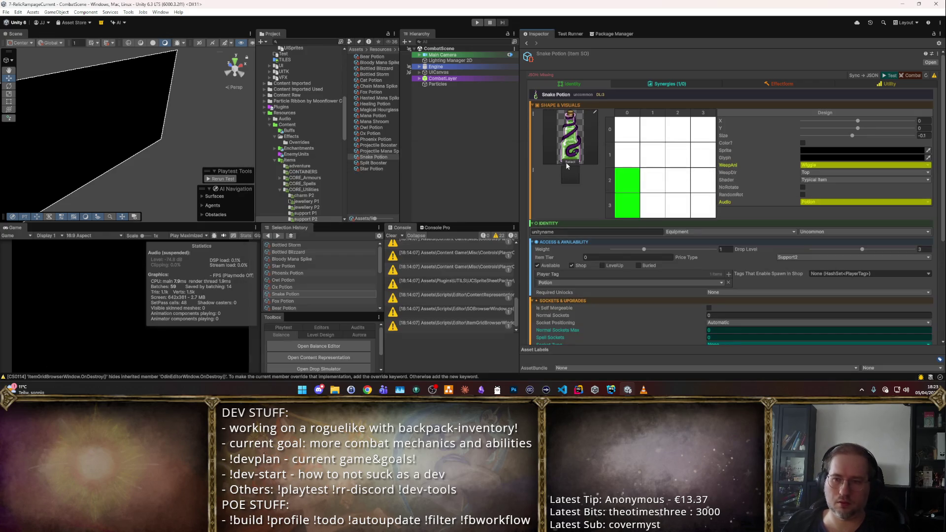
{"action": "left_click", "coordinate": [686, 85]}
{"action": "left_click", "coordinate": [730, 184]}
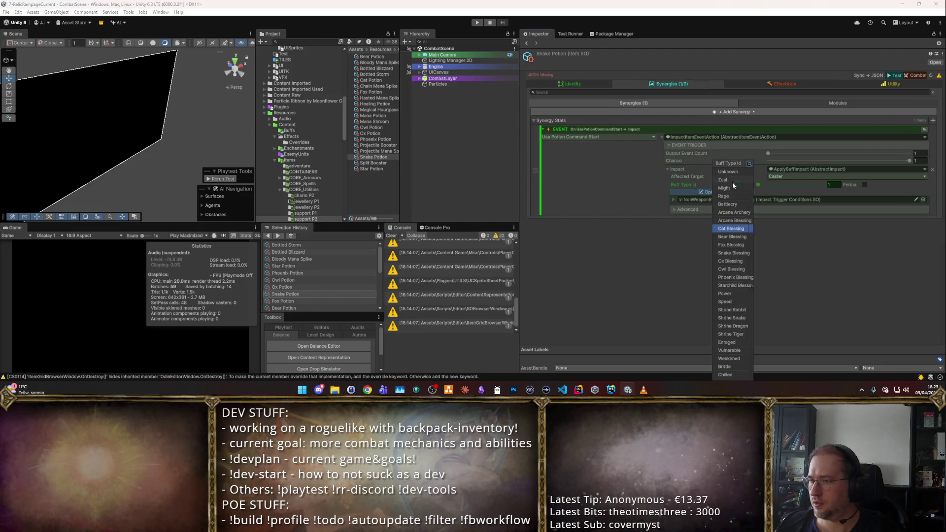
{"action": "type", "text": "snake"}
{"action": "key", "text": "Return"}
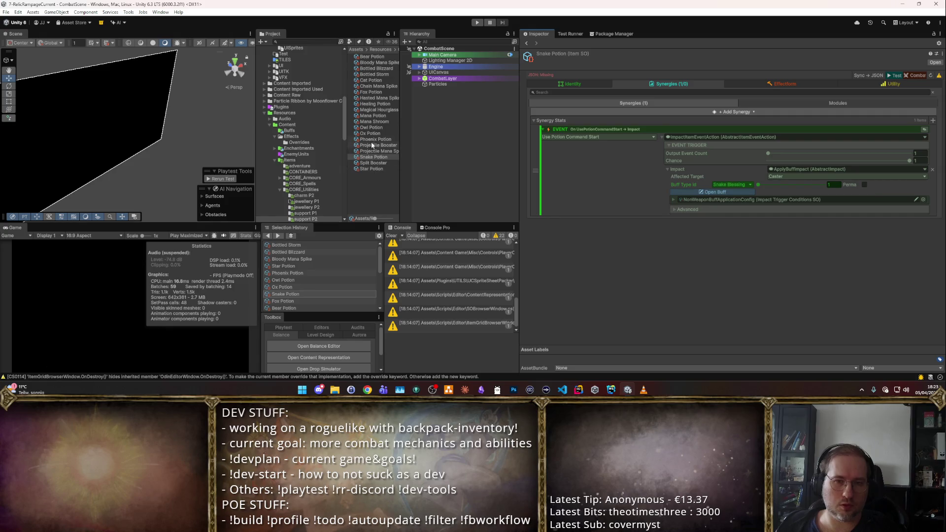
- Assign the potion_ox sprite to the Ox Potion
{"action": "left_click", "coordinate": [369, 133]}
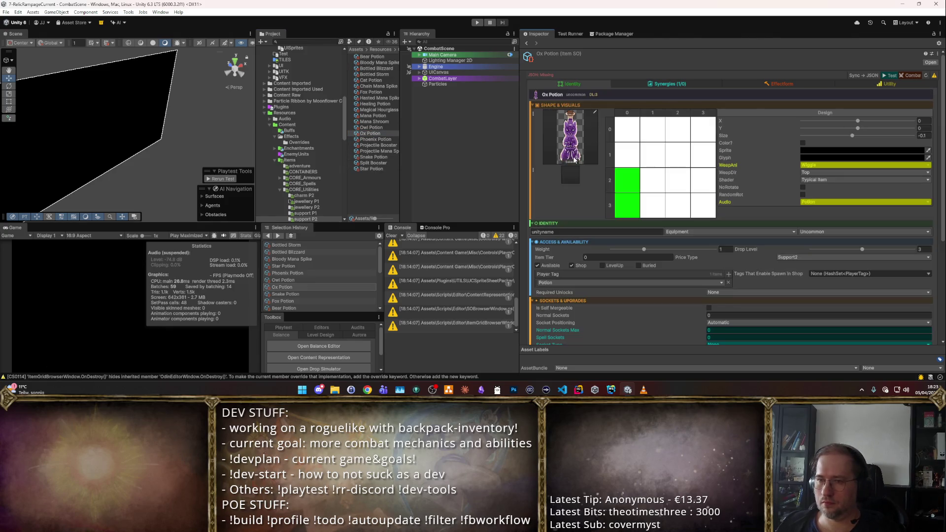
{"action": "left_click", "coordinate": [574, 159]}
{"action": "type", "text": "ox"}
{"action": "key", "text": "Down"}
{"action": "key", "text": "Down"}
{"action": "key", "text": "Down"}
{"action": "key", "text": "Return"}
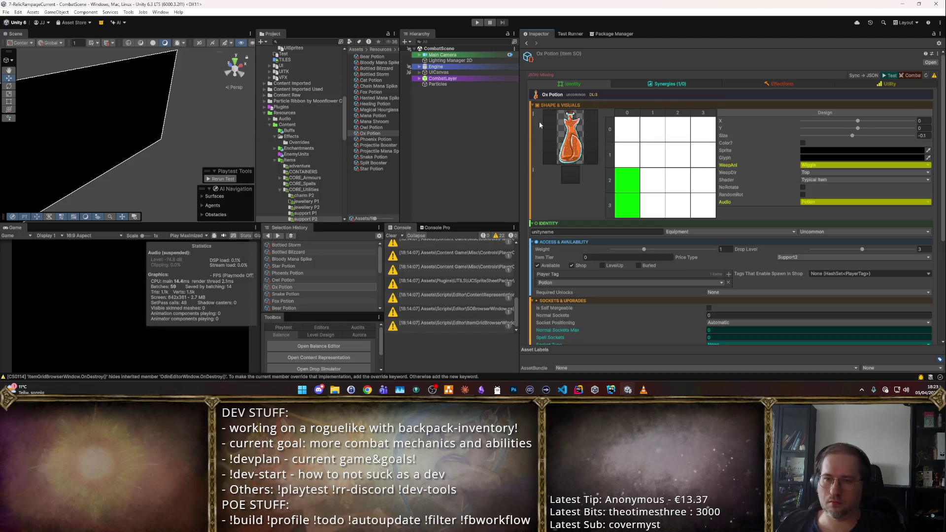
{"action": "left_click", "coordinate": [570, 162]}
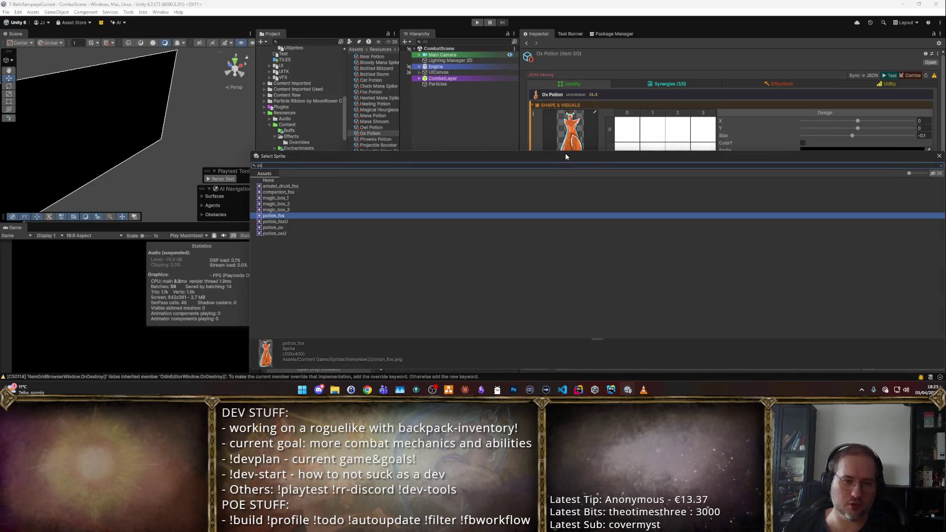
{"action": "left_click", "coordinate": [292, 228]}
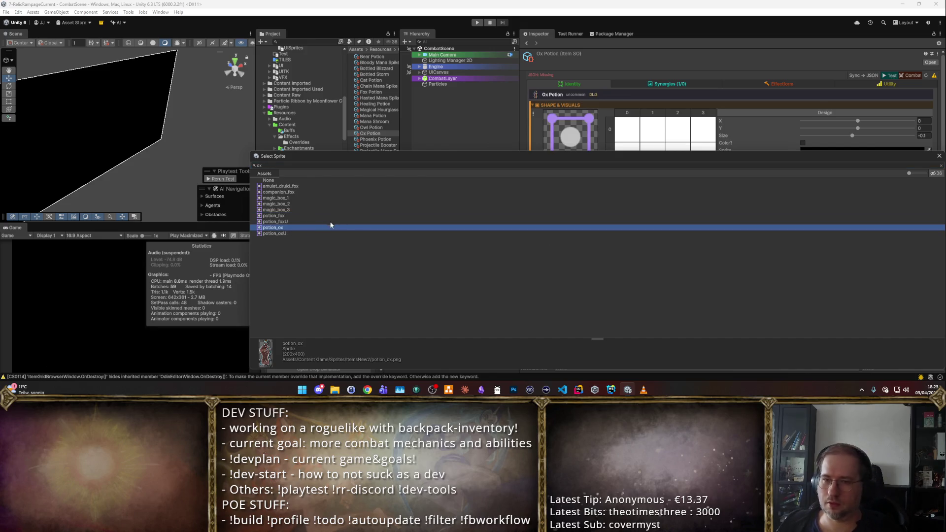
{"action": "double_click", "coordinate": [276, 228]}
- Set the Ox Potion's Buff Type Id to Ox Blessing
{"action": "left_click", "coordinate": [655, 86]}
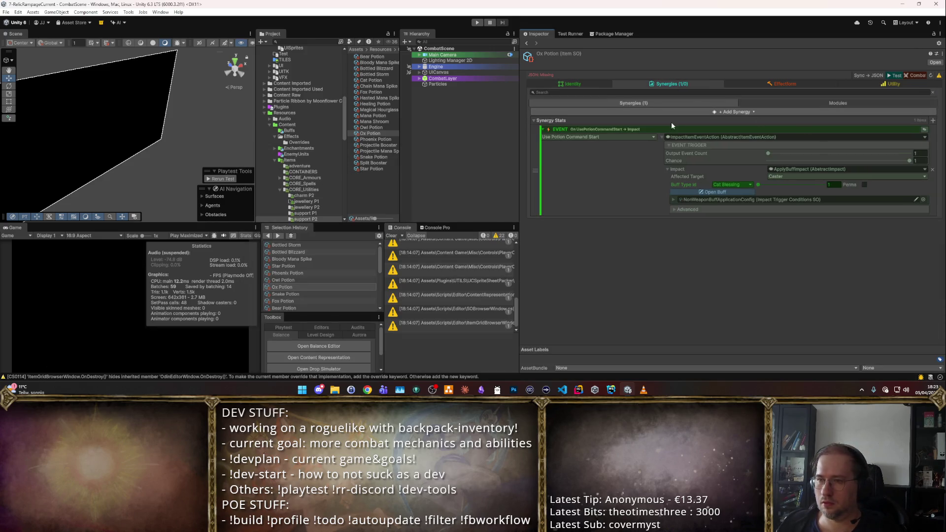
{"action": "left_click", "coordinate": [736, 185]}
{"action": "type", "text": "ox"}
{"action": "left_click", "coordinate": [726, 186]}
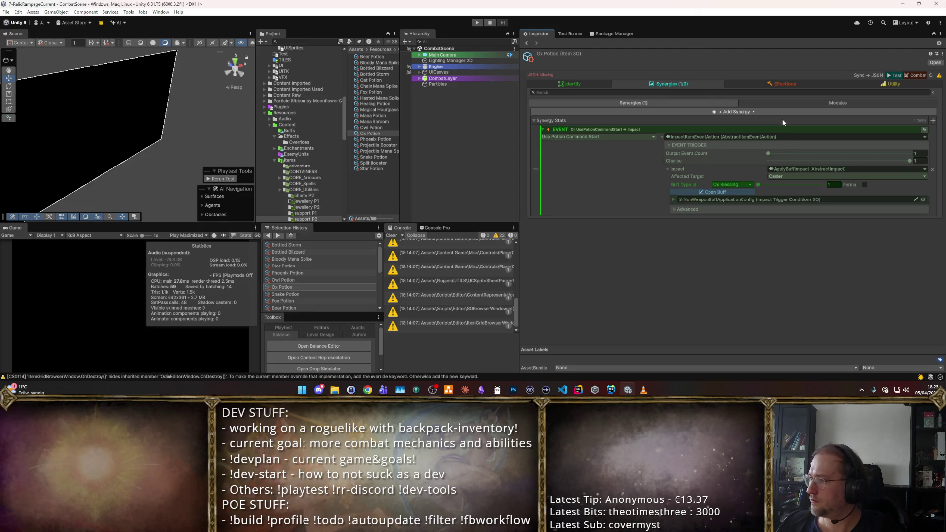
{"action": "left_click", "coordinate": [368, 140]}
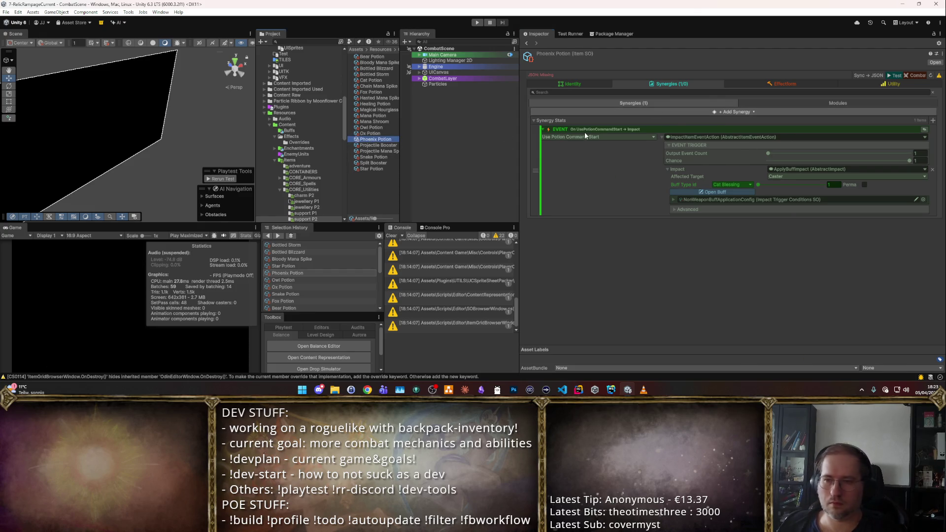
- Assign the potion_phoenixL sprite to the Phoenix Potion
{"action": "left_click", "coordinate": [585, 88]}
{"action": "left_click", "coordinate": [572, 163]}
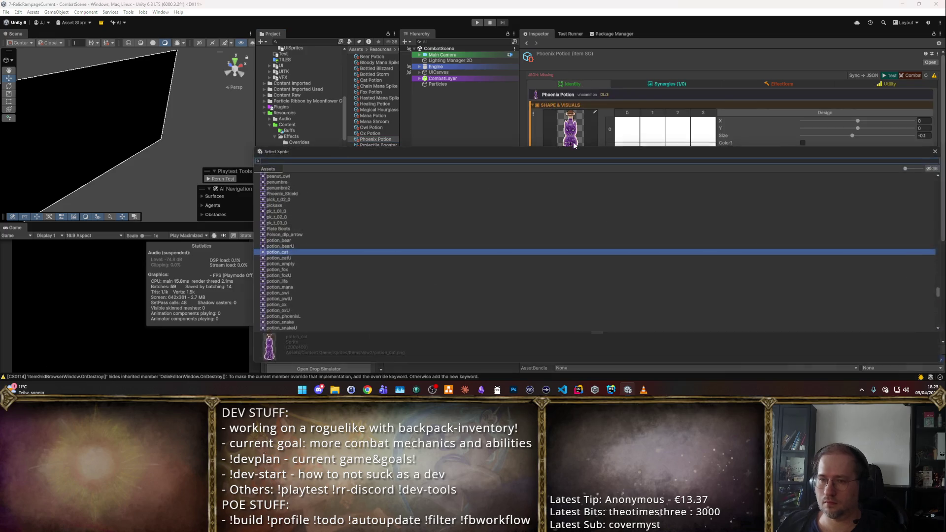
{"action": "type", "text": "phoenix"}
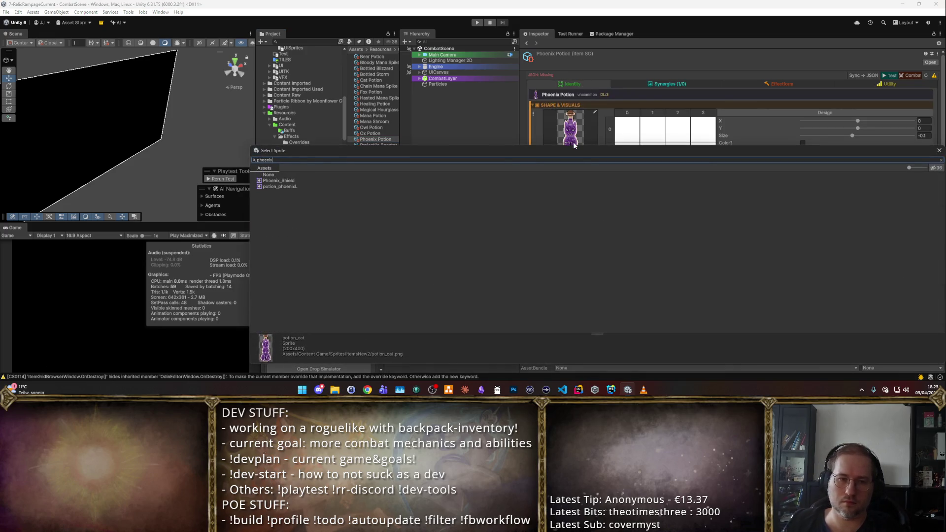
{"action": "double_click", "coordinate": [309, 188]}
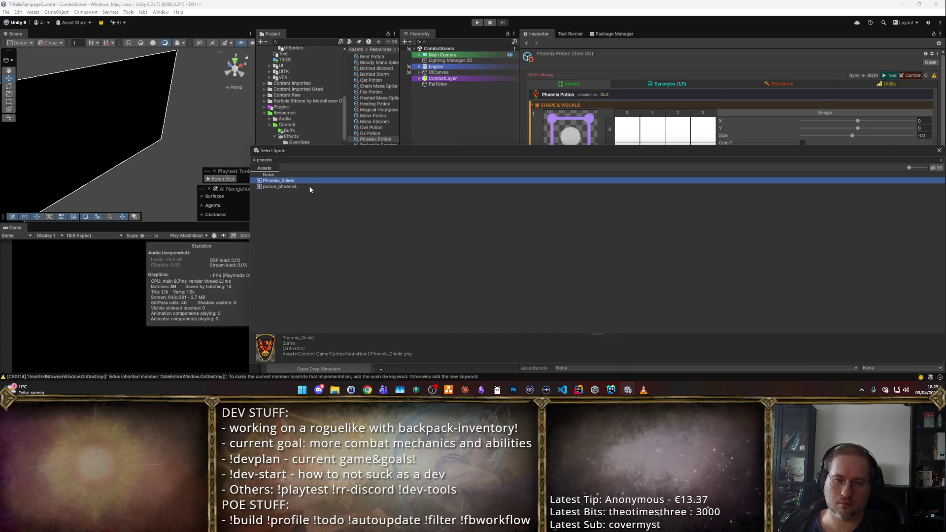
{"action": "left_click", "coordinate": [665, 84]}
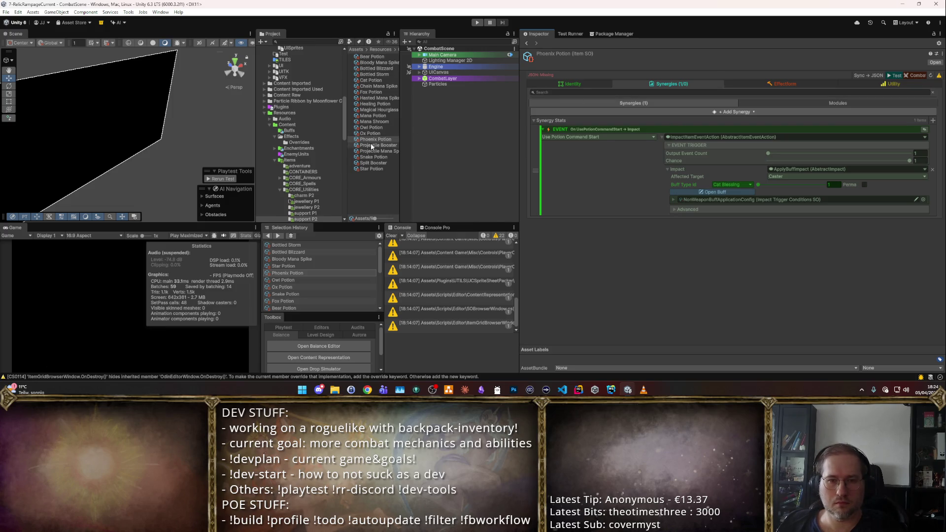
- Give the Star Potion the blue star sprite and set its rarity to Unique
{"action": "left_click", "coordinate": [371, 168]}
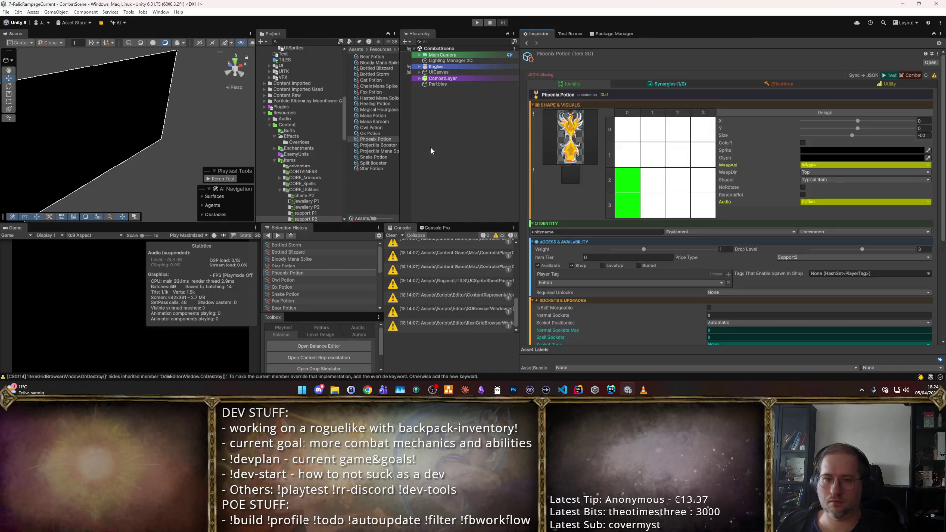
{"action": "left_click", "coordinate": [667, 83]}
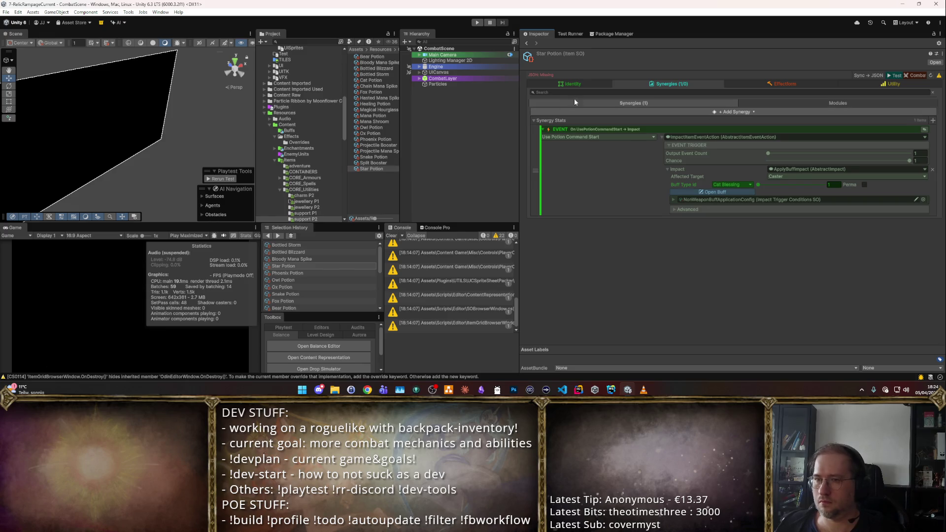
{"action": "left_click", "coordinate": [574, 84]}
{"action": "type", "text": "star"}
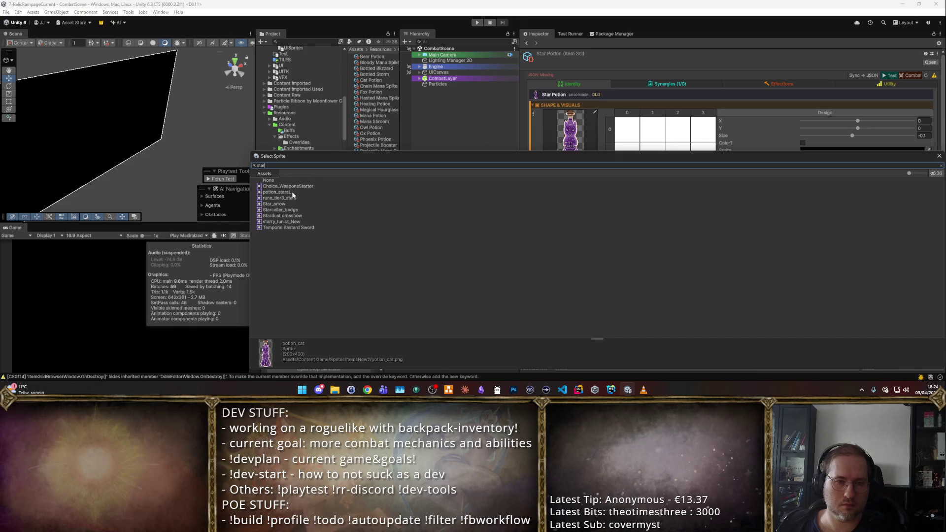
{"action": "double_click", "coordinate": [292, 193]}
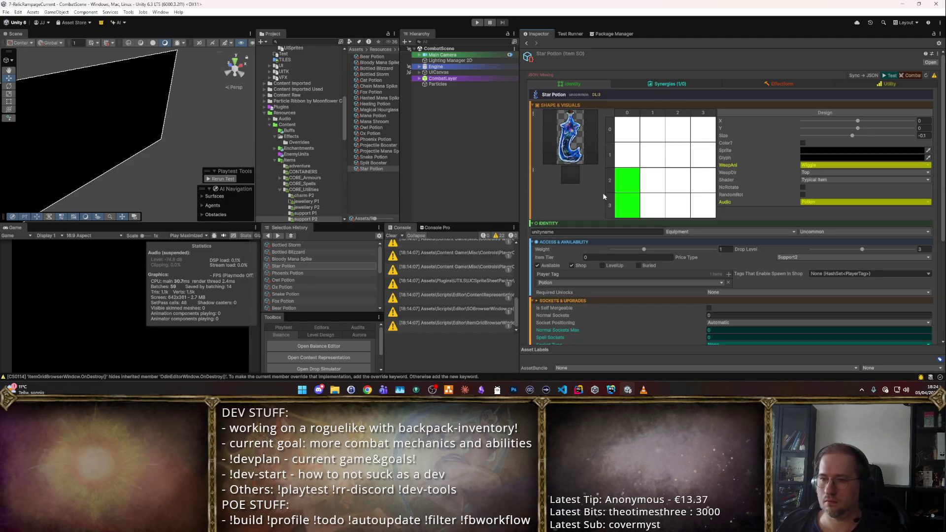
{"action": "left_click", "coordinate": [806, 232]}
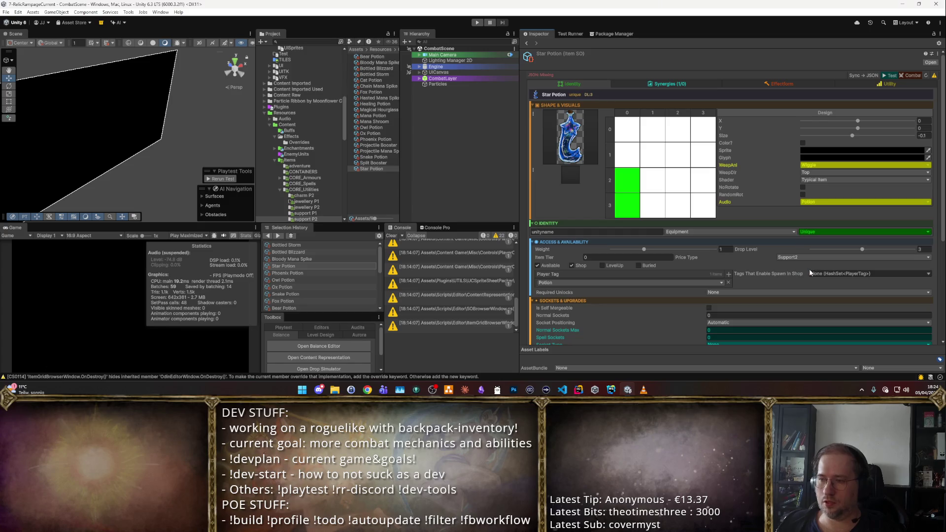
{"action": "left_click", "coordinate": [818, 277]}
- Reopen Phoenix Potion and view its Synergies tab, still applying Cat Blessing
{"action": "left_click", "coordinate": [371, 141]}
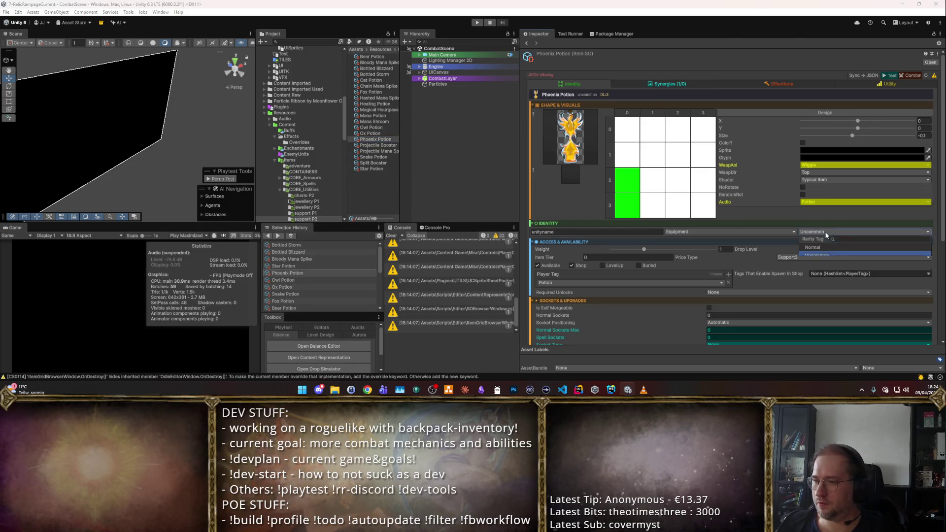
{"action": "left_click", "coordinate": [659, 84]}
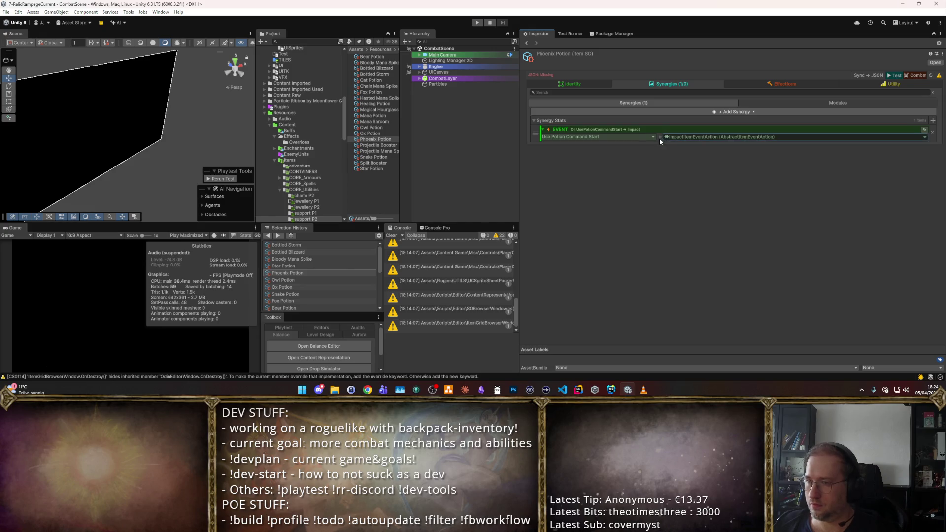
- Duplicate the synergy event and set the first synergy's buff to Phoenix Blessing
{"action": "right_click", "coordinate": [550, 167]}
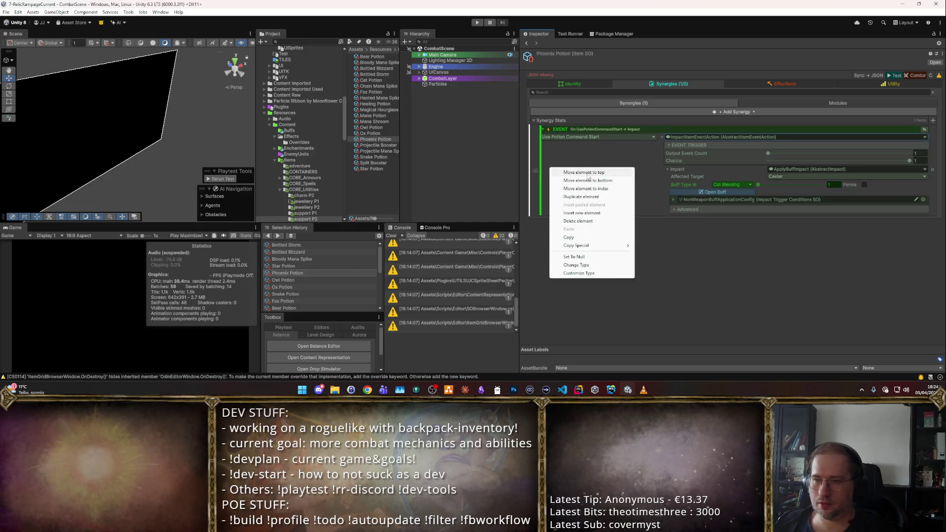
{"action": "left_click", "coordinate": [593, 197]}
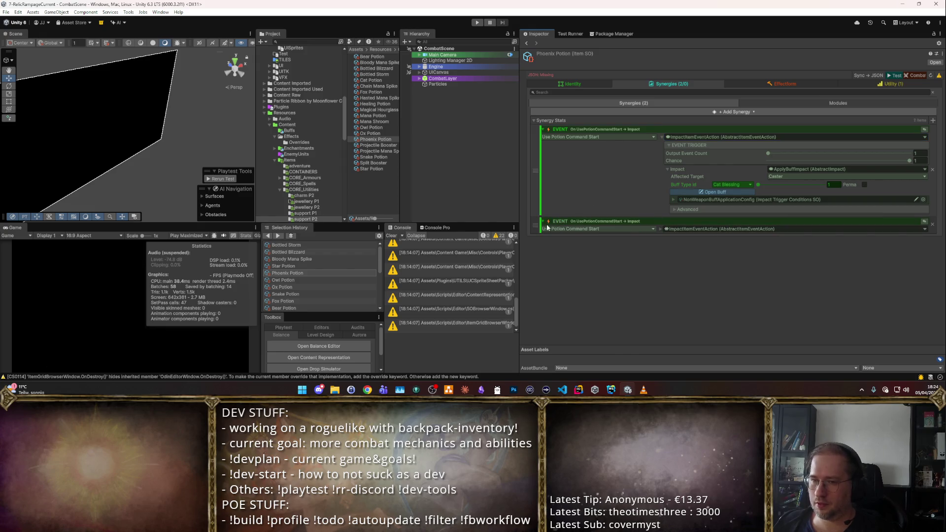
{"action": "left_click", "coordinate": [662, 229]}
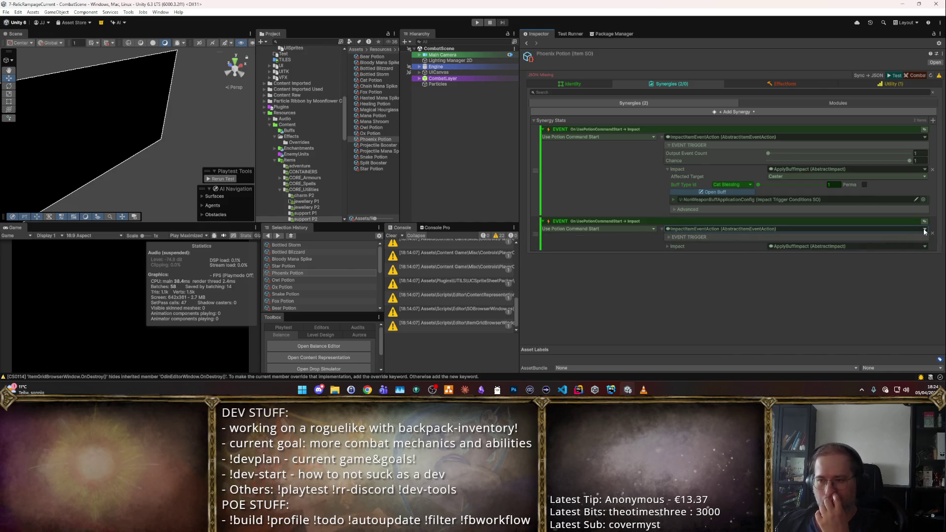
{"action": "left_click", "coordinate": [734, 184]}
{"action": "type", "text": "p"}
{"action": "left_click", "coordinate": [721, 205]}
- Make the second synergy a ResourceImpact granting 5 Gold, conditioned on NonWeaponBuffApplicationConfig
{"action": "left_click", "coordinate": [668, 236]}
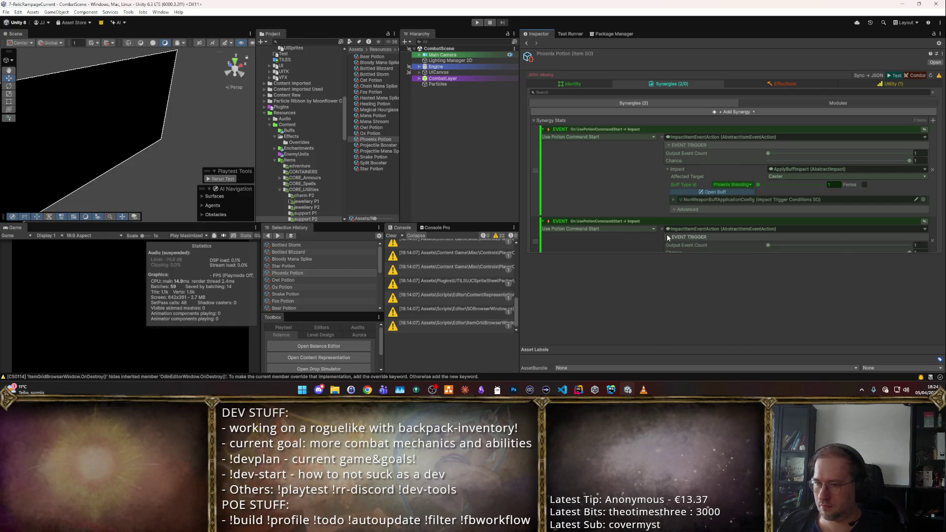
{"action": "left_click", "coordinate": [668, 260]}
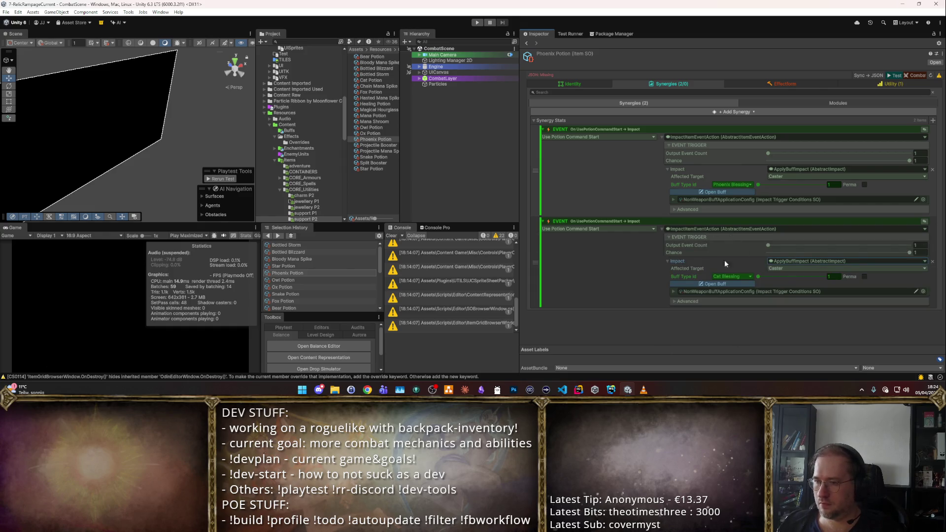
{"action": "left_click", "coordinate": [921, 258]}
{"action": "type", "text": "r"}
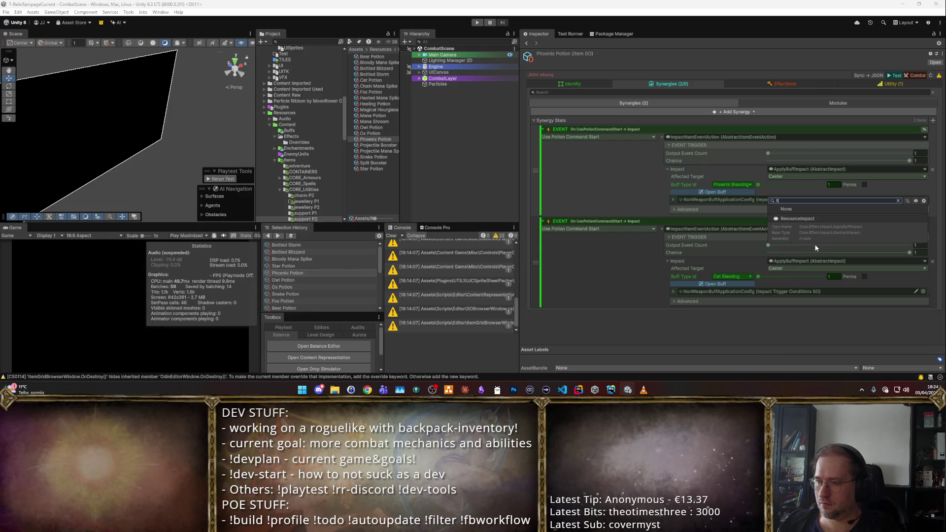
{"action": "left_click", "coordinate": [807, 218]}
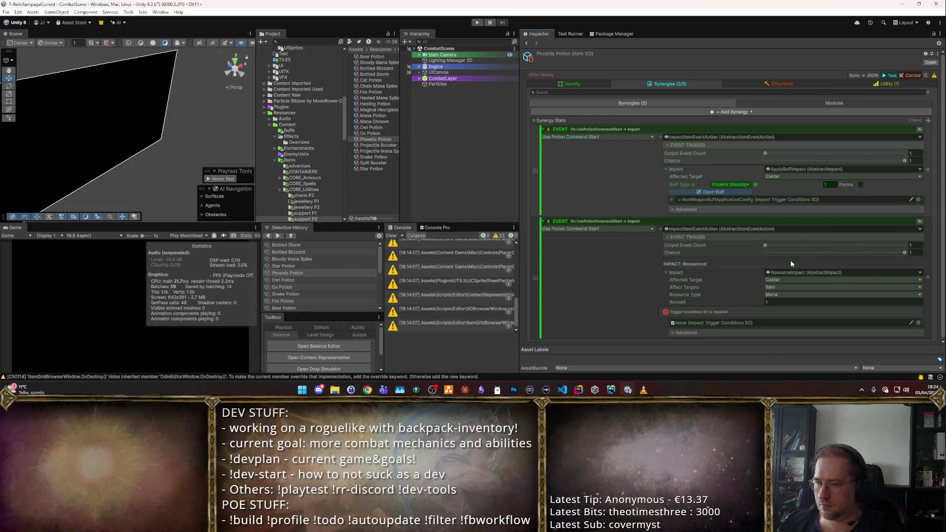
{"action": "left_click", "coordinate": [779, 295]}
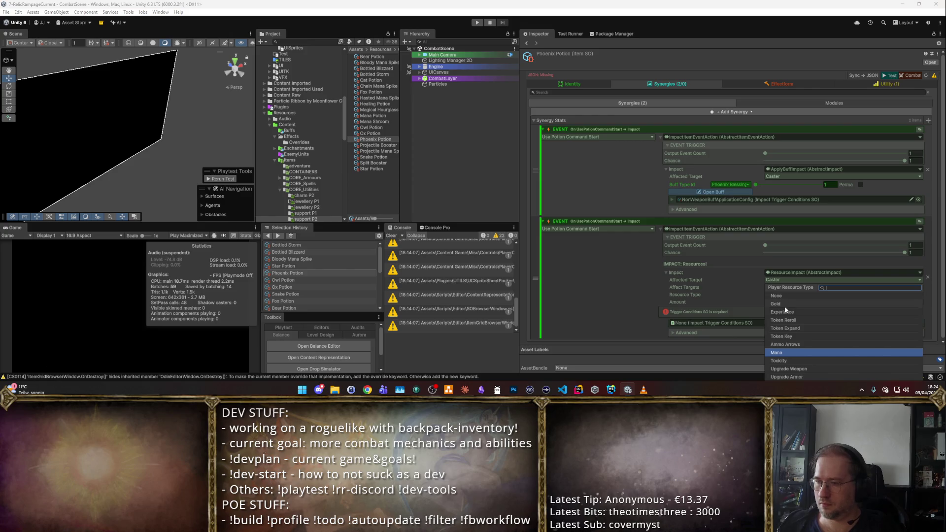
{"action": "left_click", "coordinate": [782, 304]}
{"action": "left_click", "coordinate": [780, 302]}
{"action": "type", "text": "5"}
{"action": "left_click", "coordinate": [918, 323]}
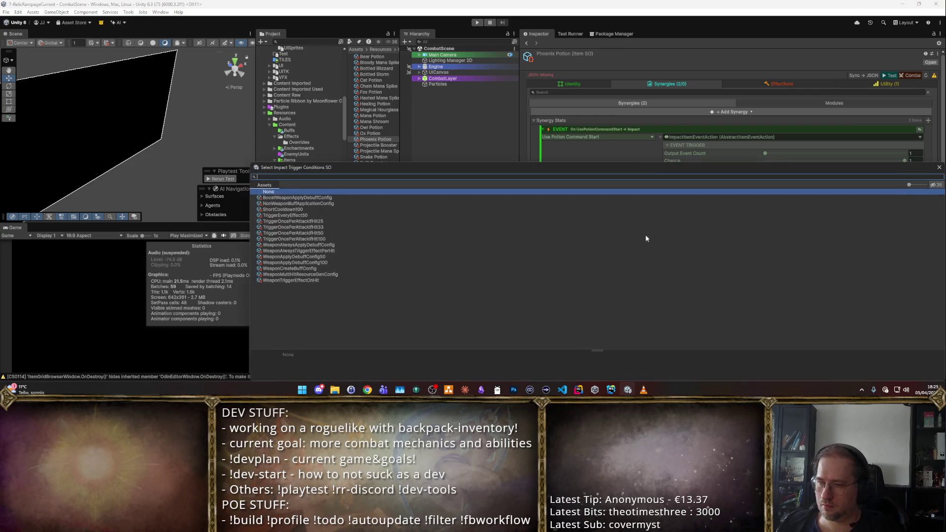
{"action": "double_click", "coordinate": [315, 204]}
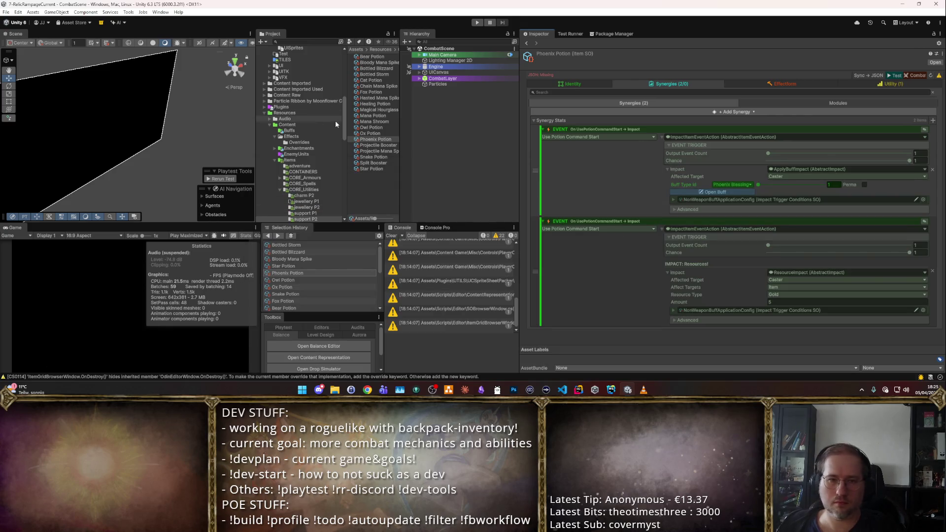
- Select the Owl Potion and set its Buff Type Id to Owl Blessing
{"action": "key", "text": "Home"}
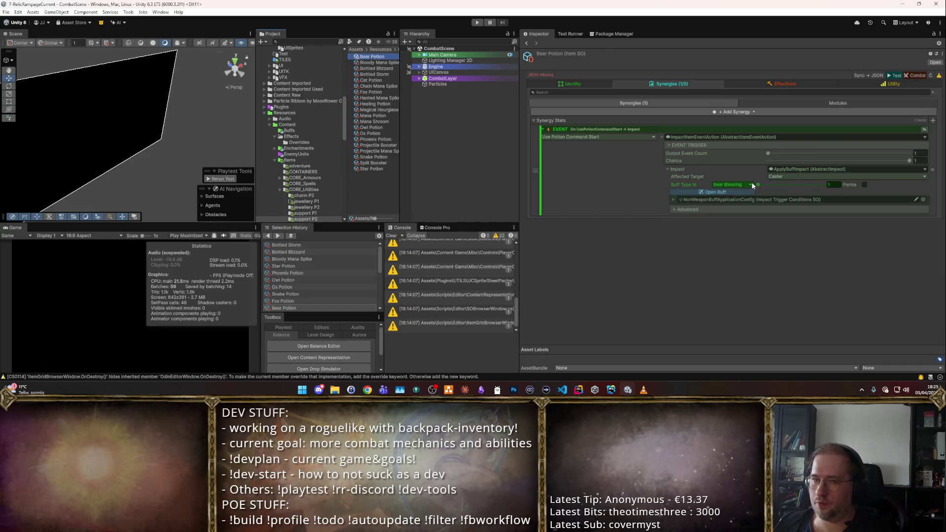
{"action": "key", "text": "Down"}
{"action": "key", "text": "Down"}
{"action": "key", "text": "Down"}
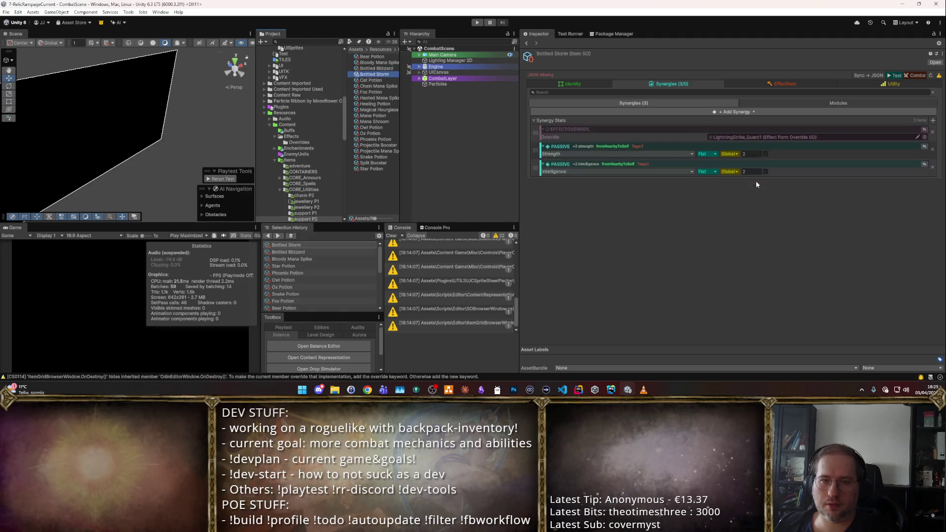
{"action": "key", "text": "Down"}
{"action": "key", "text": "Down"}
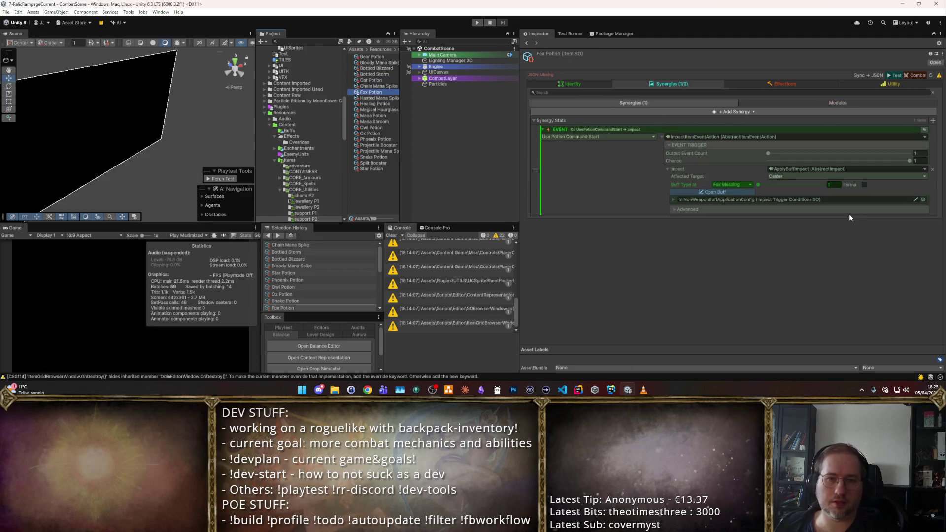
{"action": "key", "text": "Down"}
{"action": "key", "text": "Down"}
{"action": "key", "text": "Down"}
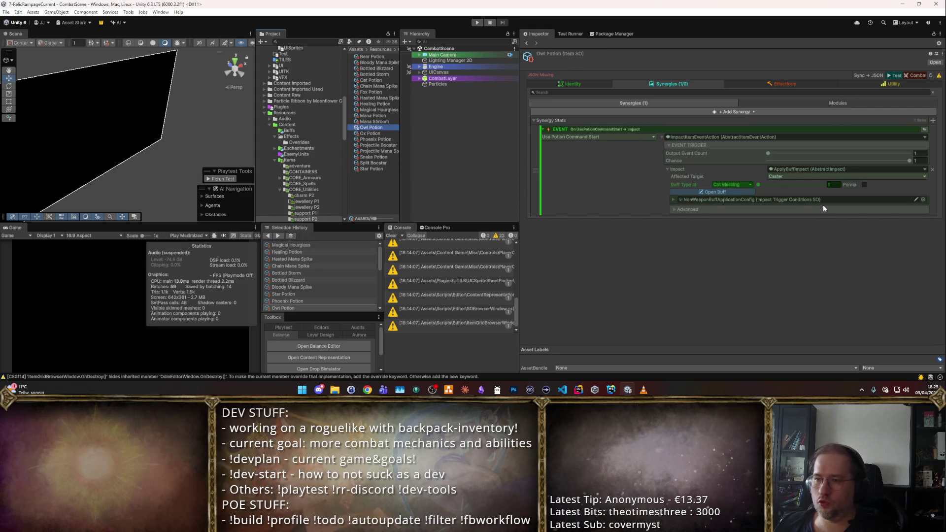
{"action": "left_click", "coordinate": [720, 184]}
{"action": "type", "text": "owl"}
{"action": "key", "text": "Return"}
- Check the blessing buffs on the Ox, Phoenix and Snake Potions
{"action": "left_click", "coordinate": [369, 133]}
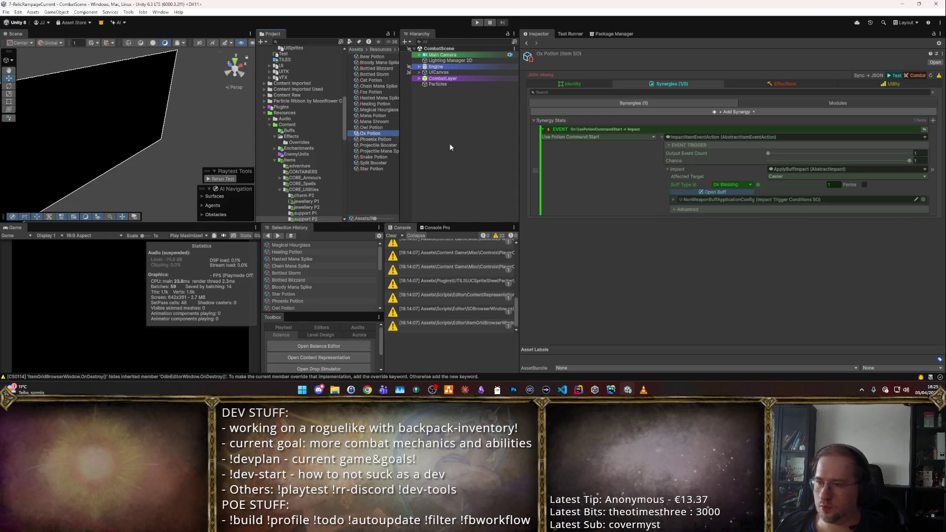
{"action": "left_click", "coordinate": [386, 139]}
{"action": "left_click", "coordinate": [379, 158]}
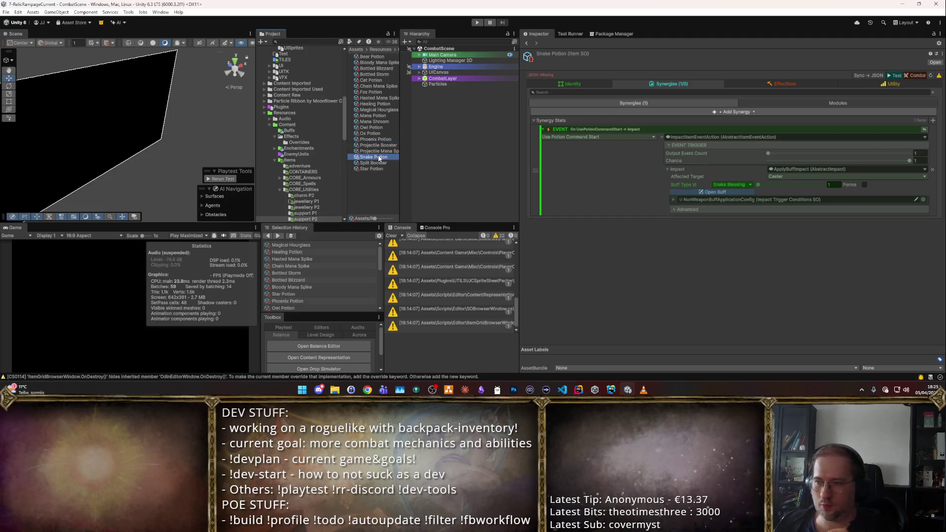
{"action": "key", "text": "Up"}
{"action": "key", "text": "Up"}
{"action": "key", "text": "Up"}
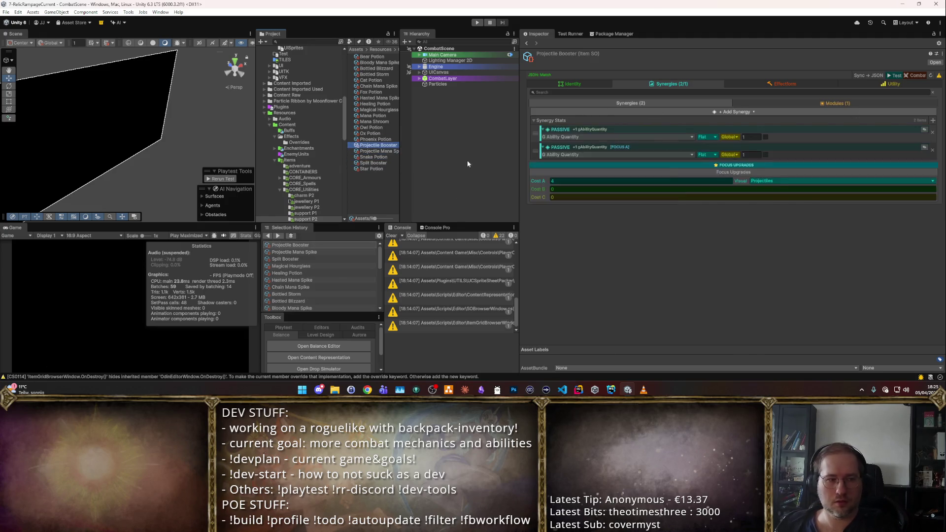
{"action": "key", "text": "Up"}
{"action": "key", "text": "Up"}
{"action": "key", "text": "Up"}
- In Identity view, multi-select the Bear, Cat, Fox, Owl, Ox and Snake Potions and view their rarity options
{"action": "left_click", "coordinate": [595, 86]}
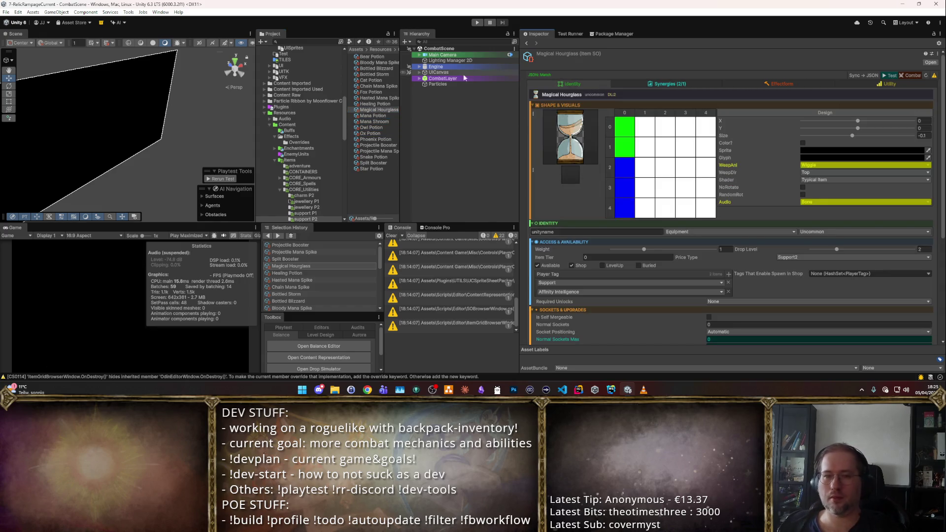
{"action": "left_click", "coordinate": [380, 56]}
{"action": "left_click", "coordinate": [370, 80], "text": "ctrl"}
{"action": "left_click", "coordinate": [371, 92], "text": "ctrl"}
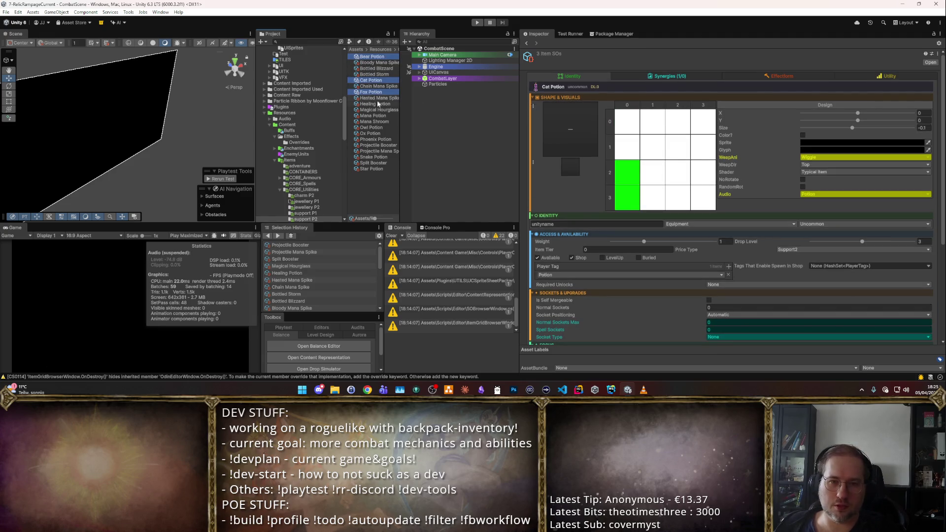
{"action": "left_click", "coordinate": [380, 130], "text": "ctrl"}
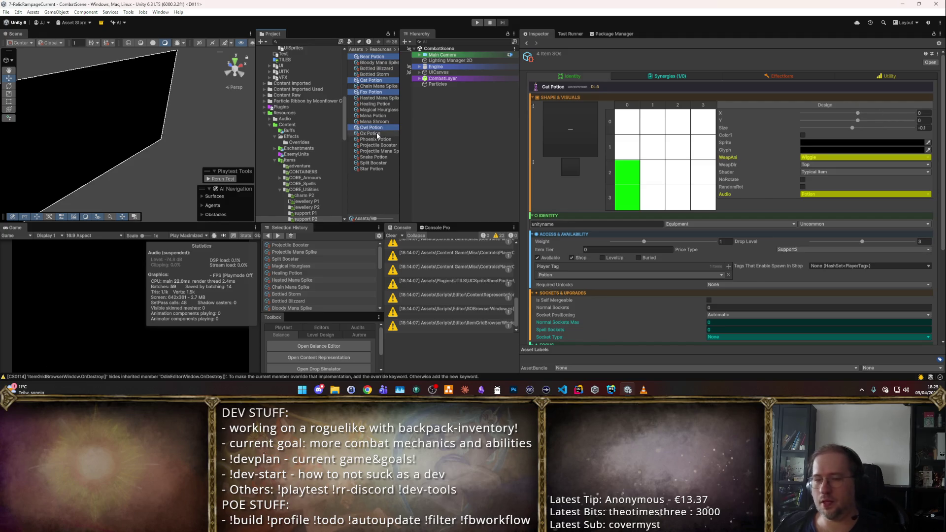
{"action": "left_click", "coordinate": [376, 133], "text": "ctrl"}
{"action": "left_click", "coordinate": [387, 158], "text": "ctrl"}
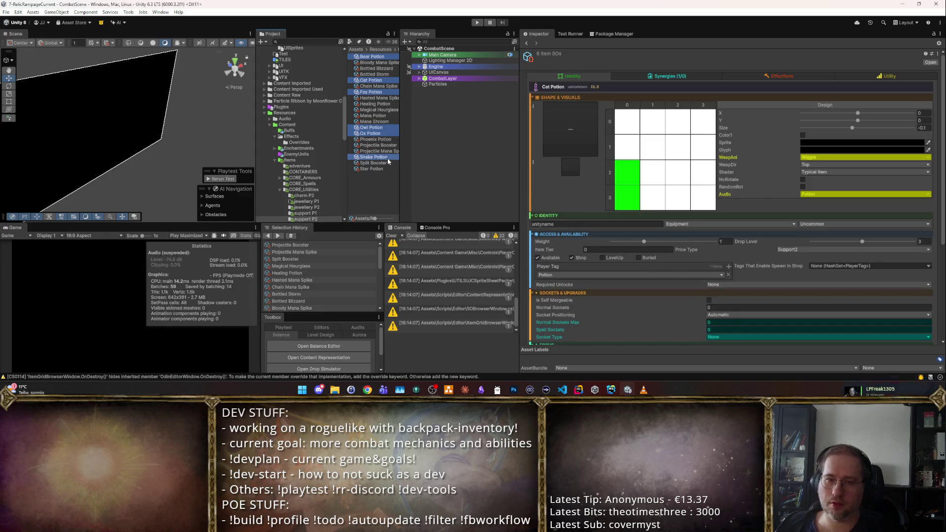
{"action": "left_click", "coordinate": [842, 225]}
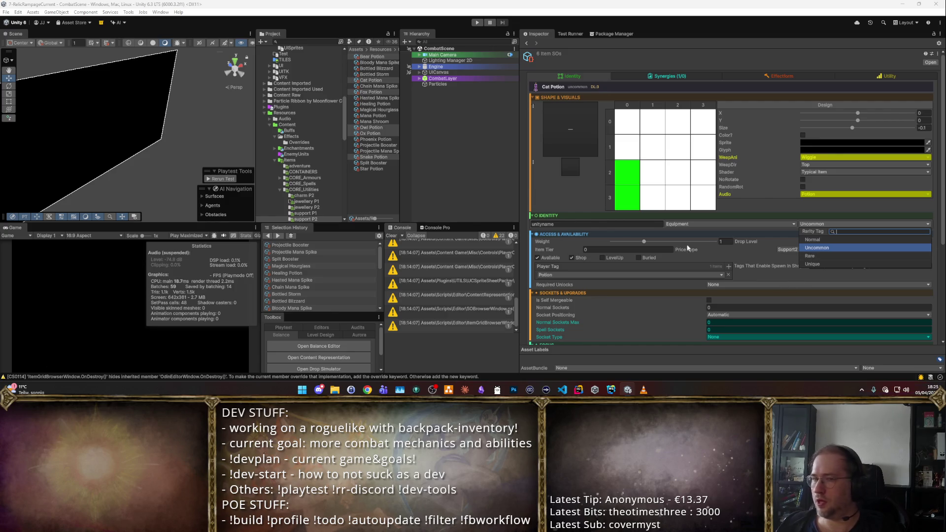
- Change the Fox Potion's rarity from Uncommon to Rare
{"action": "left_click", "coordinate": [367, 81]}
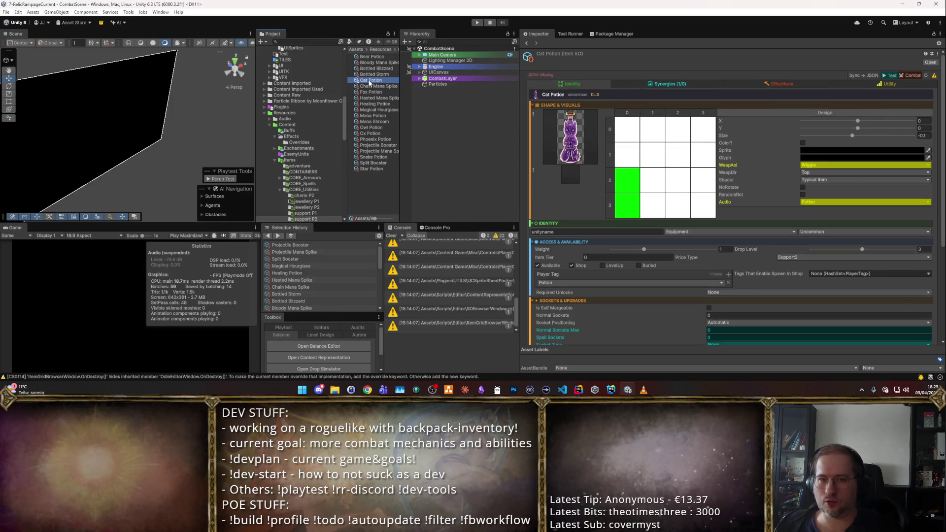
{"action": "left_click", "coordinate": [369, 93]}
{"action": "left_click", "coordinate": [816, 232]}
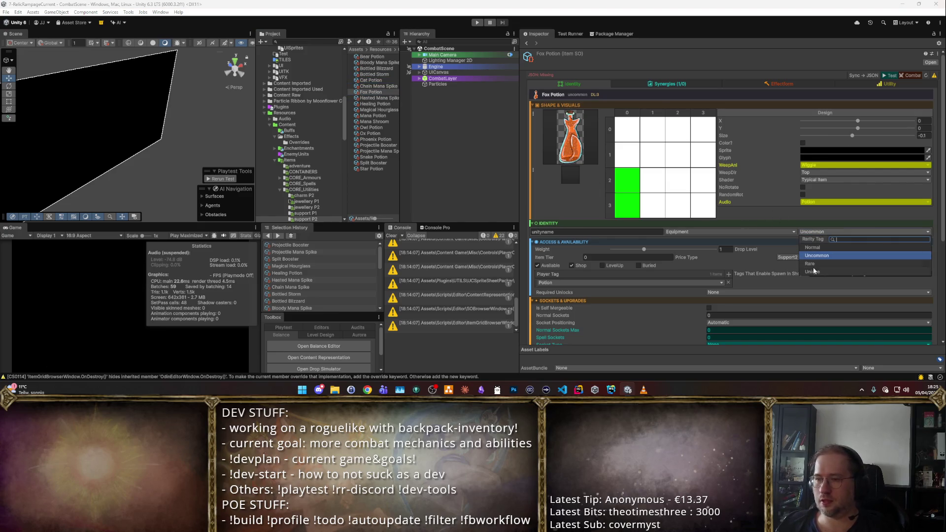
{"action": "left_click", "coordinate": [813, 266]}
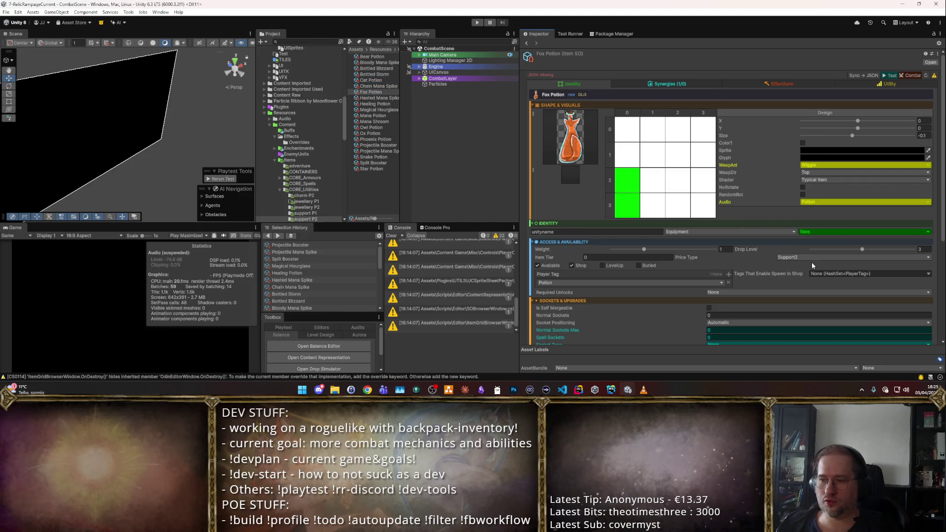
- Select the Owl Potion and bring up its sprite chooser
{"action": "left_click", "coordinate": [376, 80]}
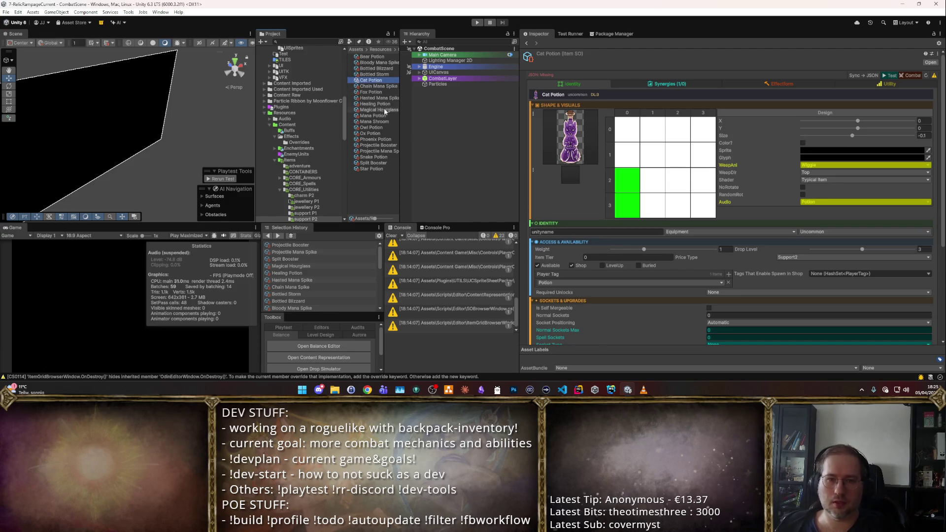
{"action": "left_click", "coordinate": [385, 128]}
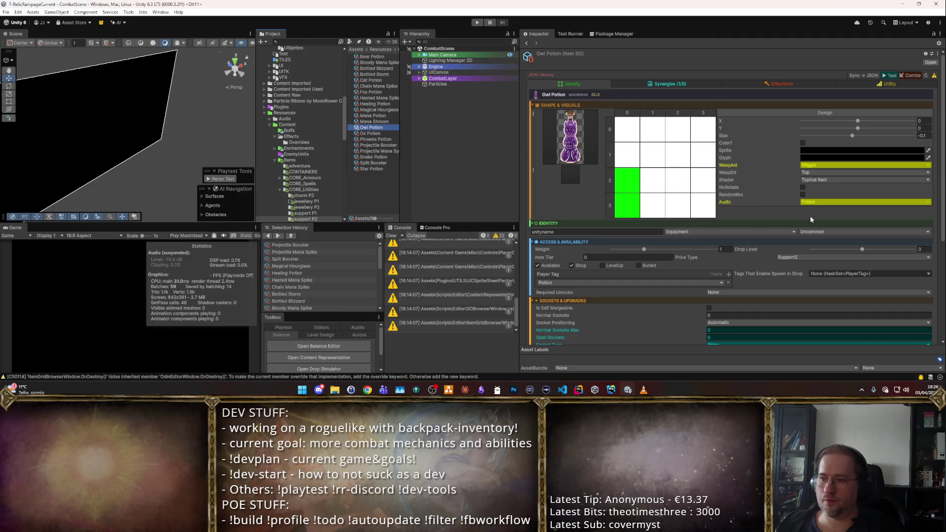
{"action": "left_click", "coordinate": [569, 177]}
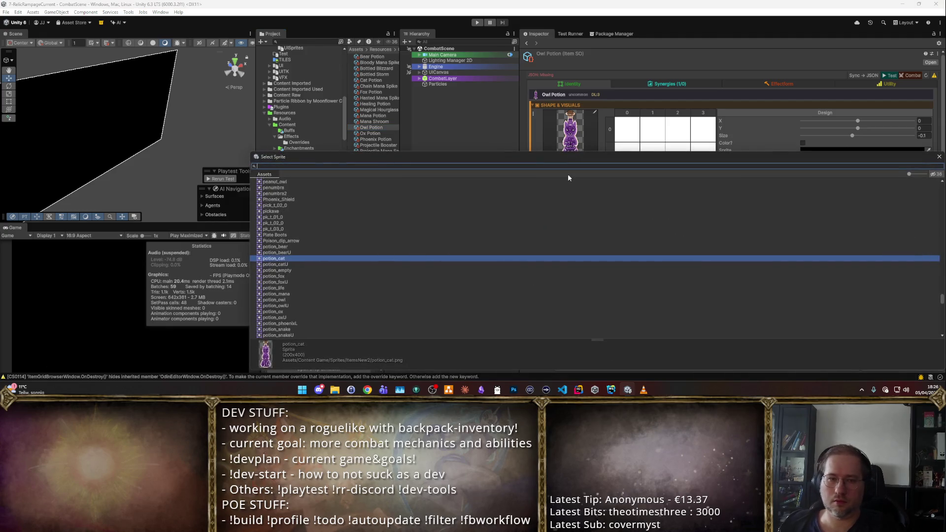
- Assign the potion_owl sprite to the Owl Potion and set its rarity to Rare
{"action": "type", "text": "owl"}
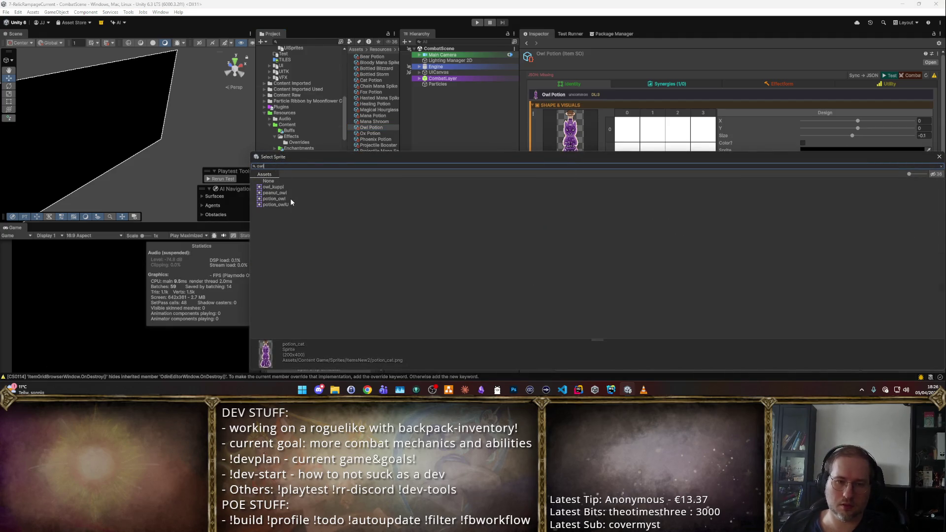
{"action": "double_click", "coordinate": [290, 199]}
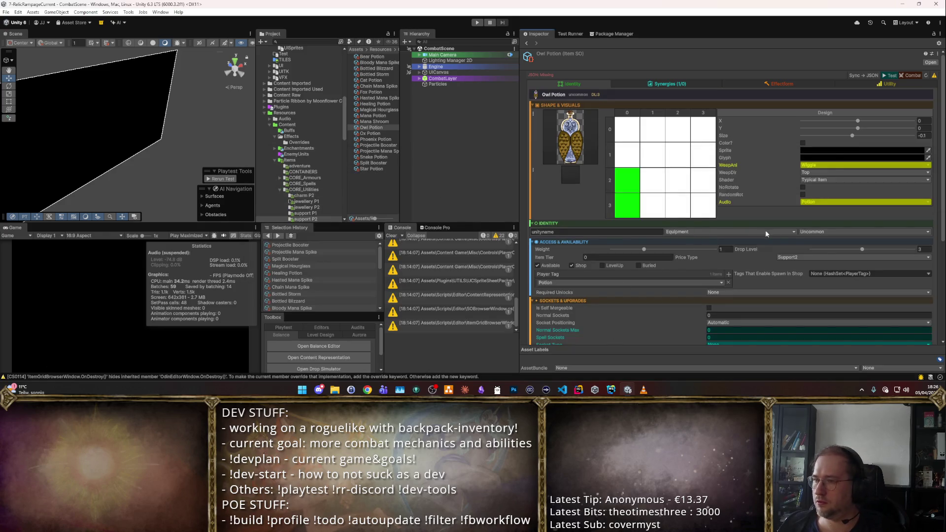
{"action": "left_click", "coordinate": [827, 232]}
{"action": "left_click", "coordinate": [823, 264]}
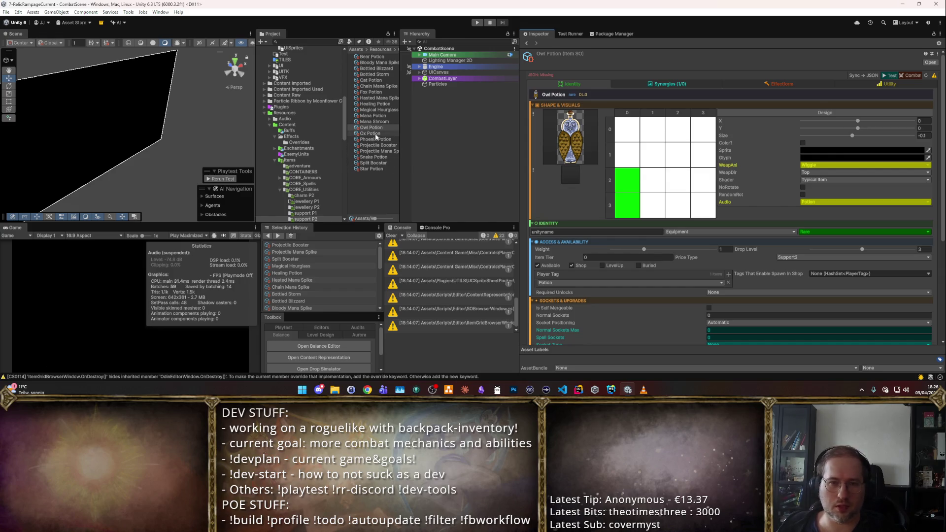
- Give the Star and Phoenix Potions weight 0.5 and price type Unique1, then view Snake Potion's synergies
{"action": "left_click", "coordinate": [374, 134]}
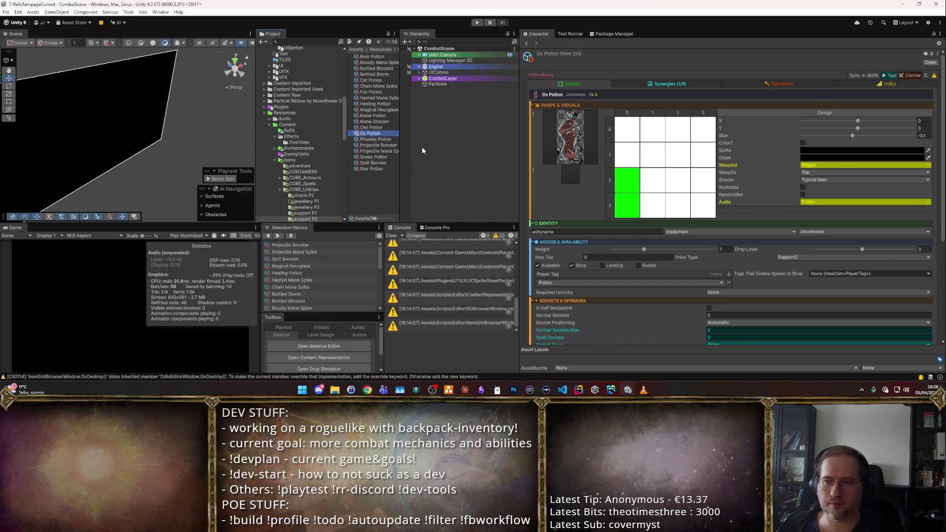
{"action": "left_click", "coordinate": [370, 170]}
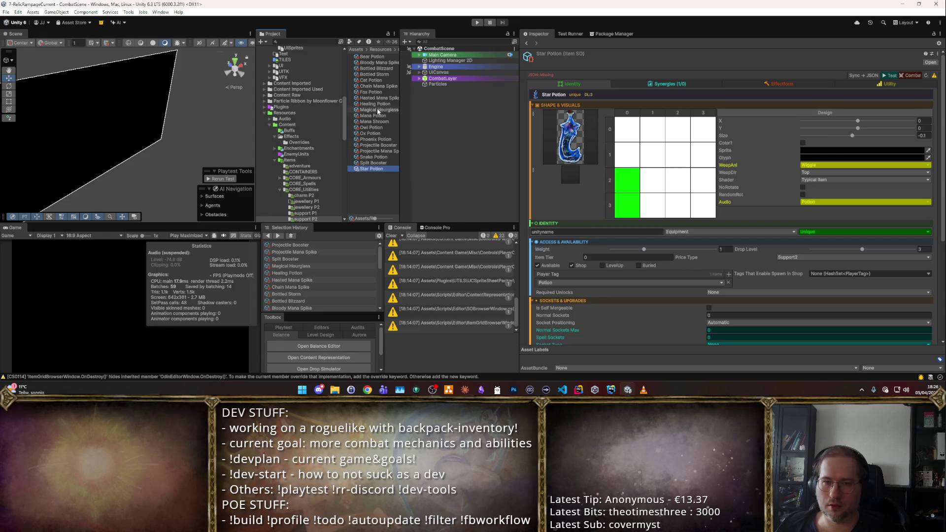
{"action": "left_click", "coordinate": [373, 139], "text": "ctrl"}
{"action": "left_click", "coordinate": [724, 242]}
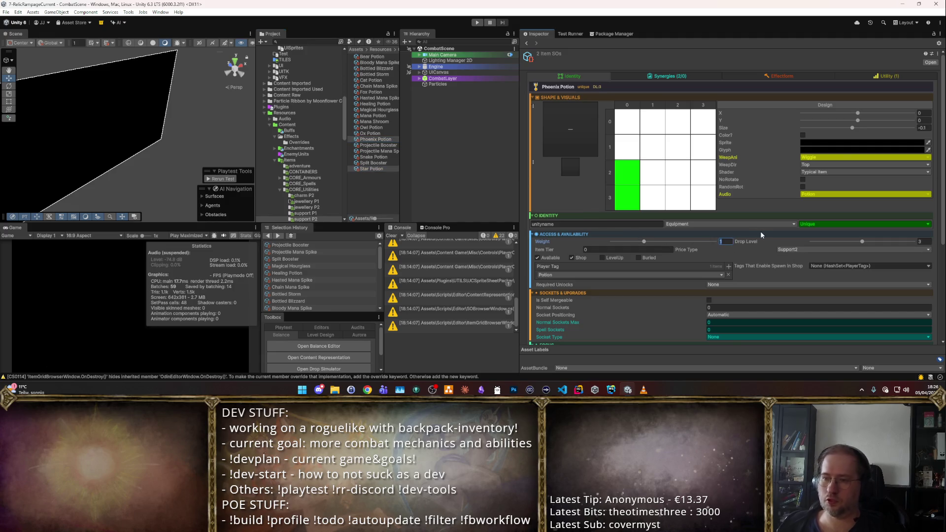
{"action": "type", "text": "0.5"}
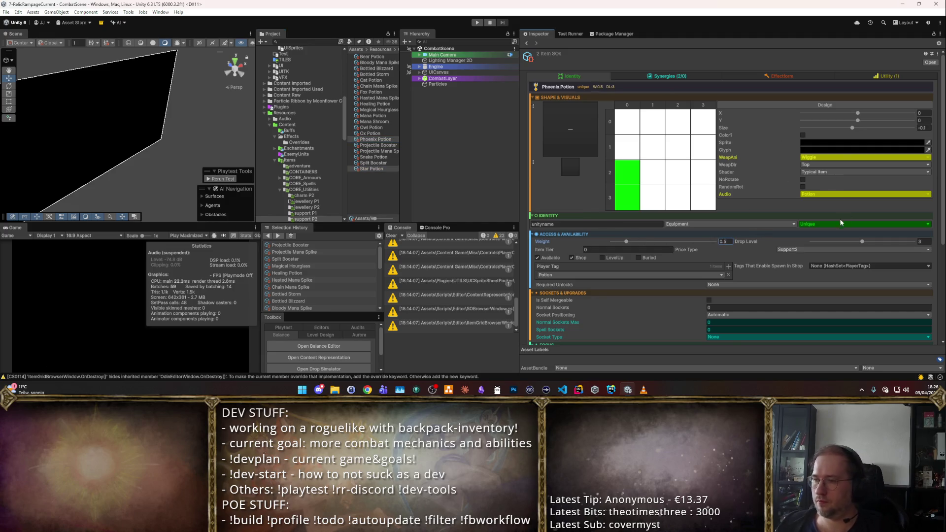
{"action": "left_click", "coordinate": [824, 248]}
{"action": "type", "text": "unique"}
{"action": "key", "text": "Return"}
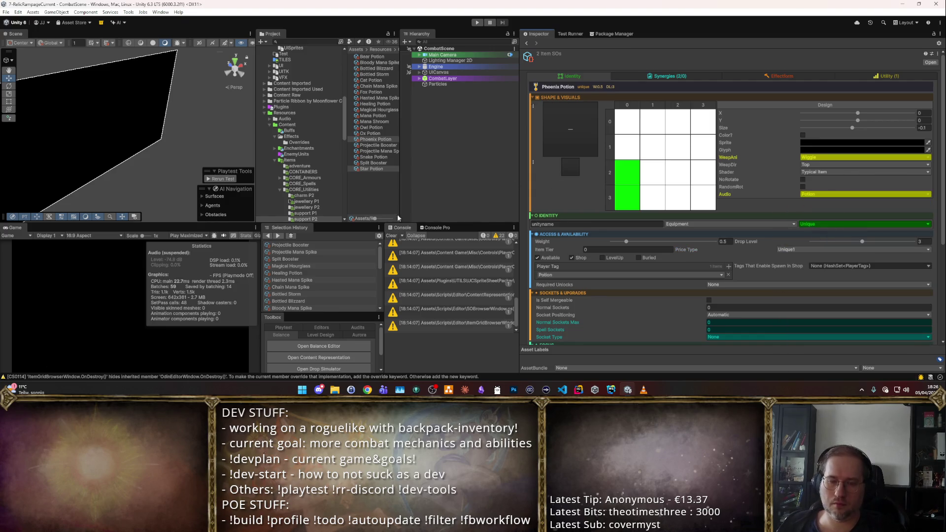
{"action": "left_click", "coordinate": [375, 158]}
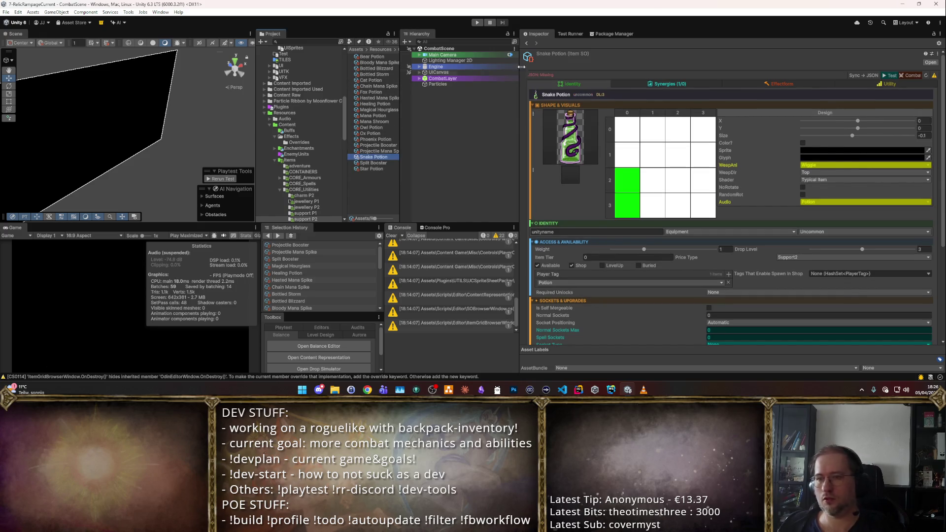
{"action": "left_click", "coordinate": [671, 84]}
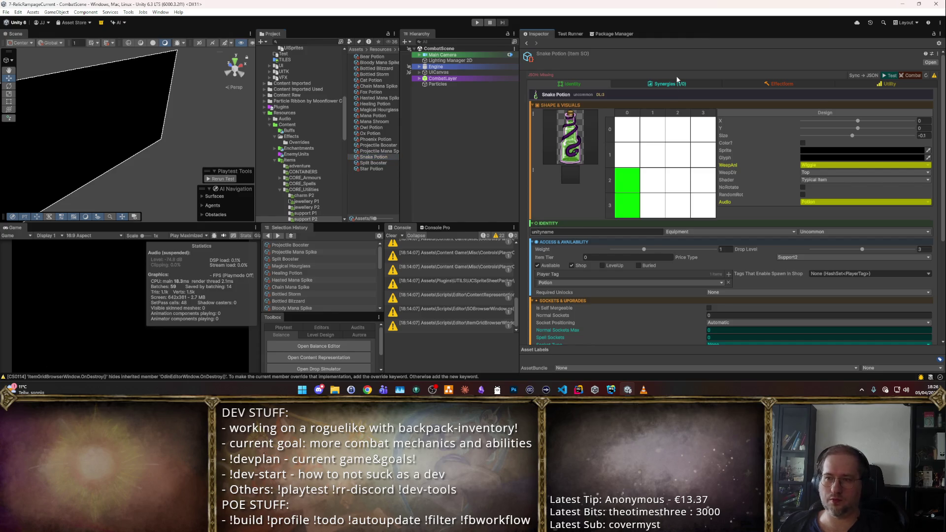
- Run a short playtest, then inspect the Console's ArgumentException about duplicate key shrineSnake
{"action": "left_click", "coordinate": [477, 23]}
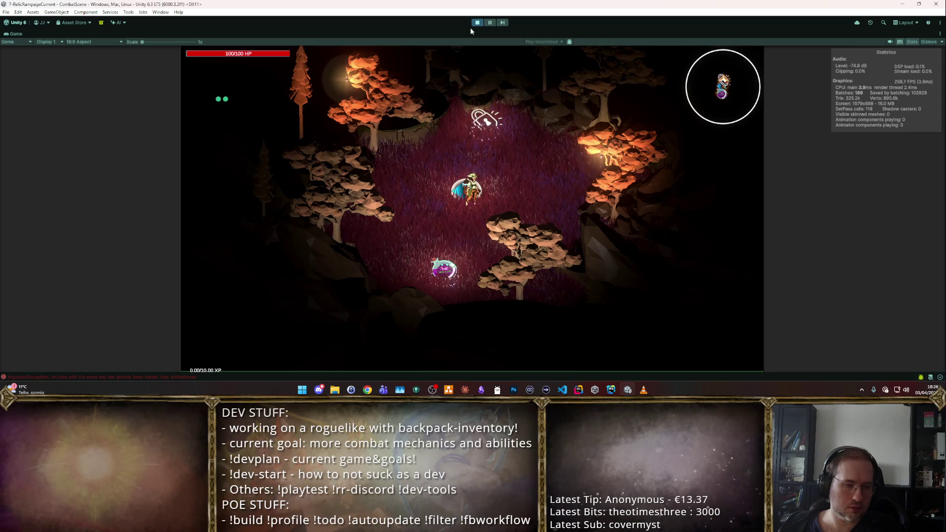
{"action": "left_click", "coordinate": [478, 23]}
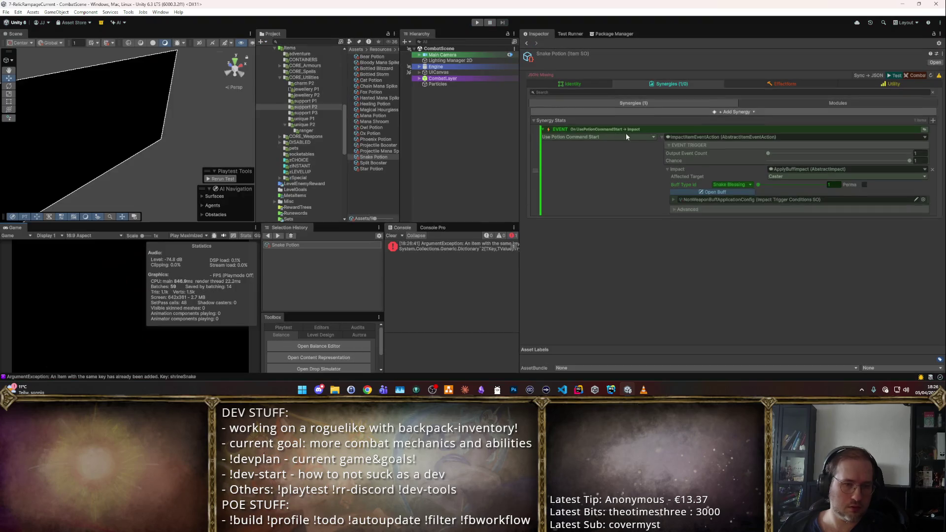
{"action": "left_click", "coordinate": [98, 377]}
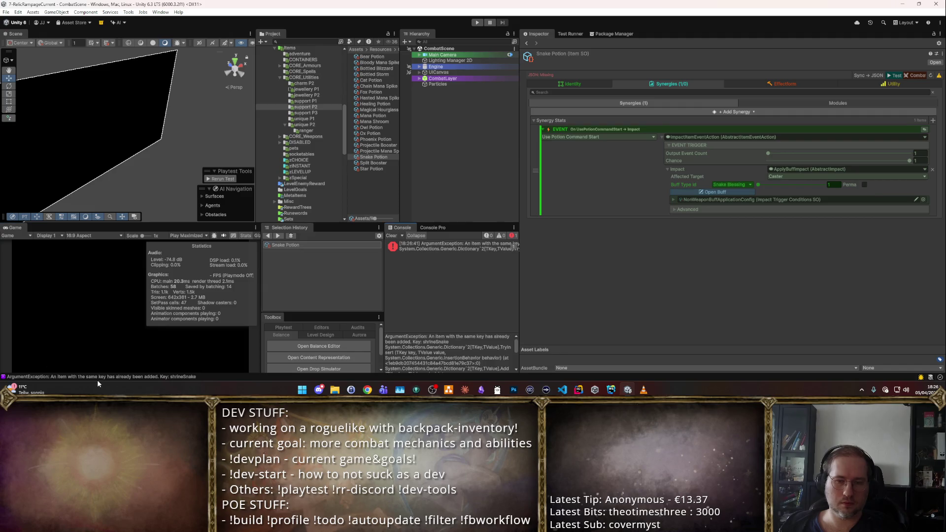
{"action": "left_click", "coordinate": [476, 236]}
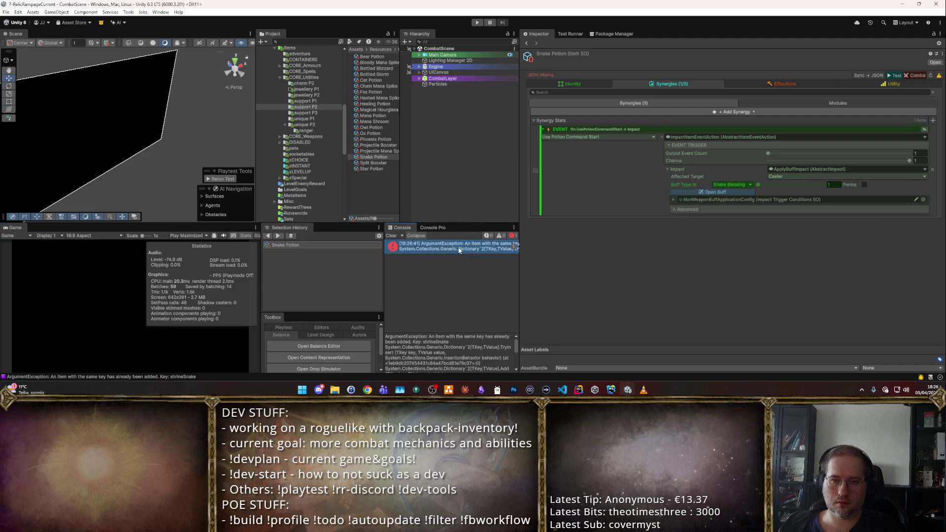
{"action": "key", "text": "alt"}
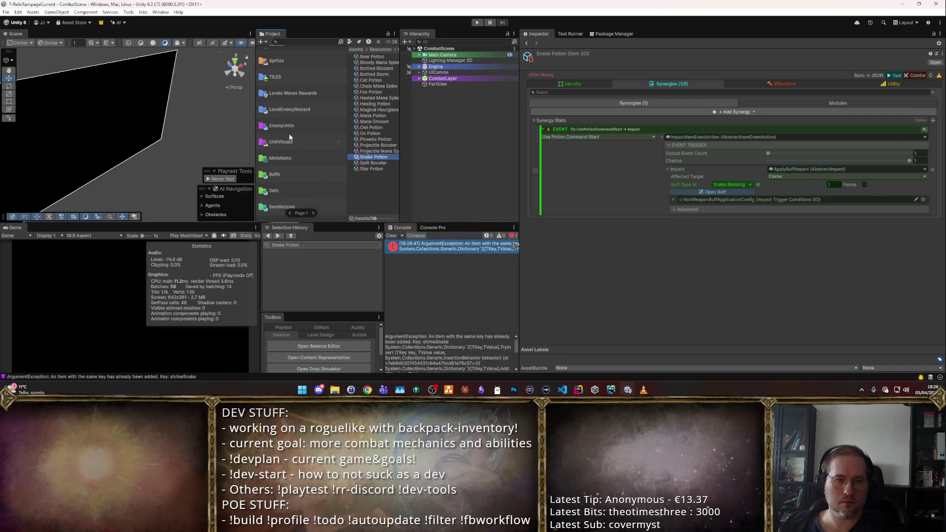
- Set the 105blessingSnake buff's Buff Type Id to Snake Blessing and start a new playtest
{"action": "left_click", "coordinate": [296, 135]}
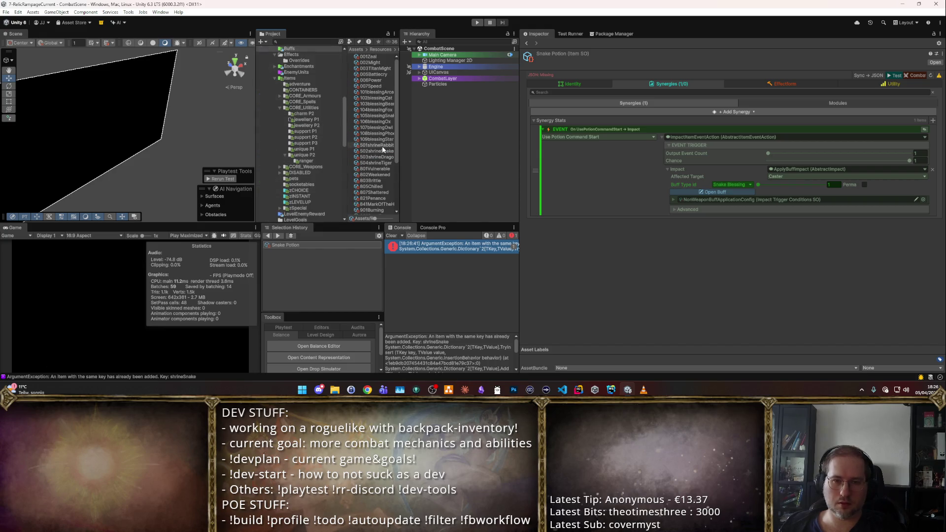
{"action": "left_click_drag", "start_coordinate": [398, 158], "coordinate": [469, 158]}
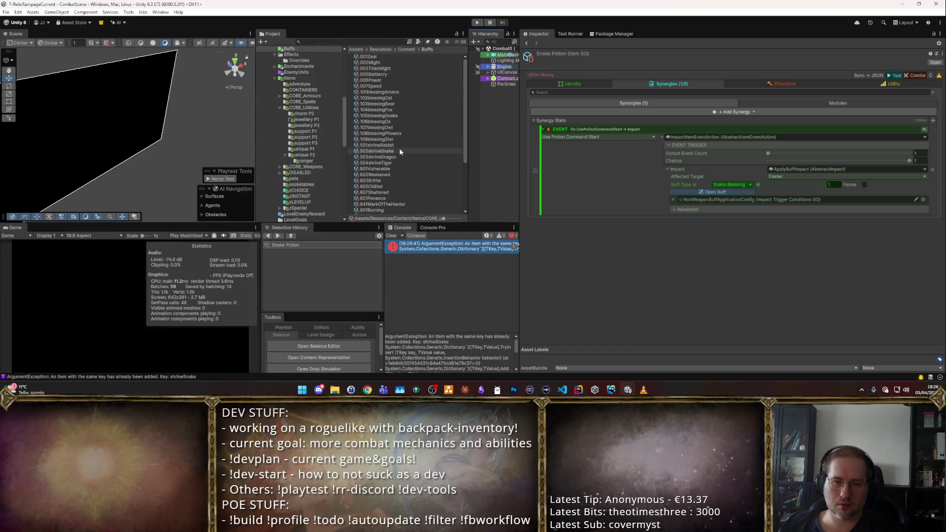
{"action": "left_click", "coordinate": [400, 151]}
{"action": "key", "text": "Up"}
{"action": "key", "text": "Up"}
{"action": "key", "text": "Up"}
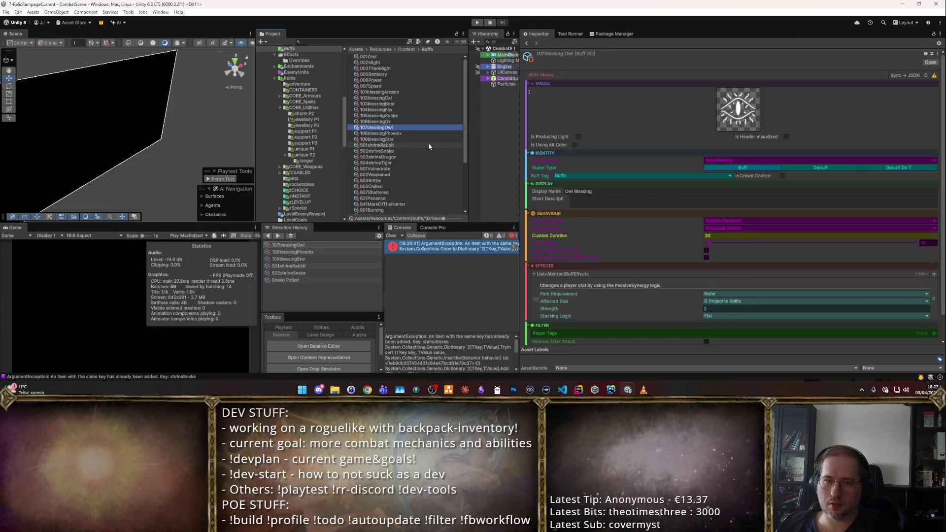
{"action": "left_click", "coordinate": [743, 161]}
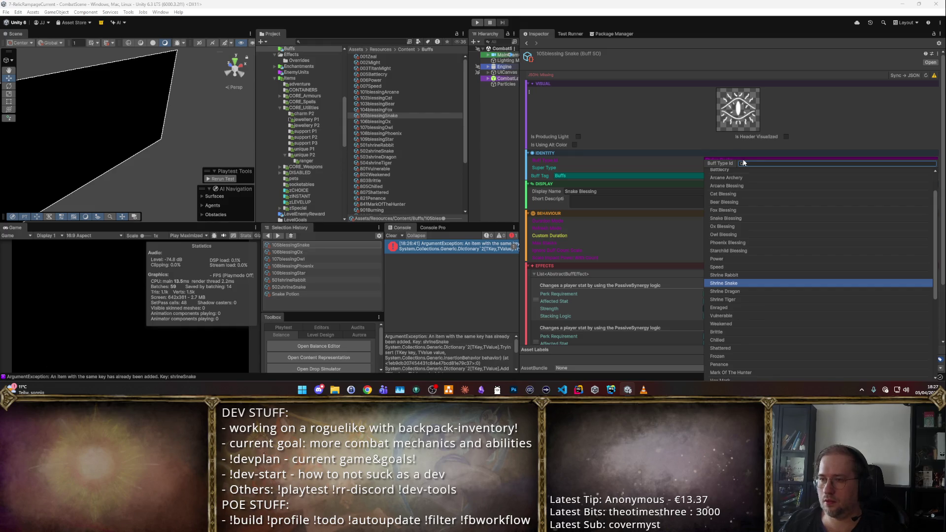
{"action": "type", "text": "snak"}
{"action": "left_click", "coordinate": [739, 172]}
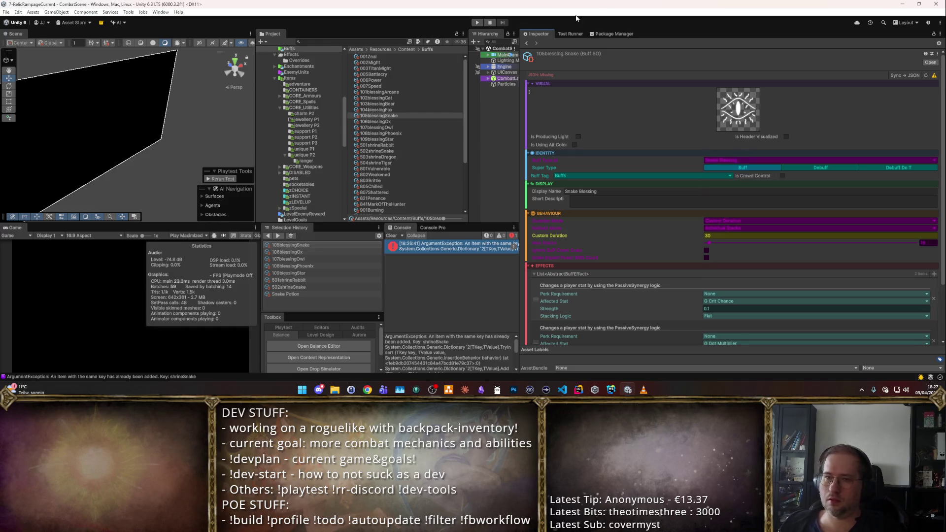
{"action": "left_click", "coordinate": [477, 22]}
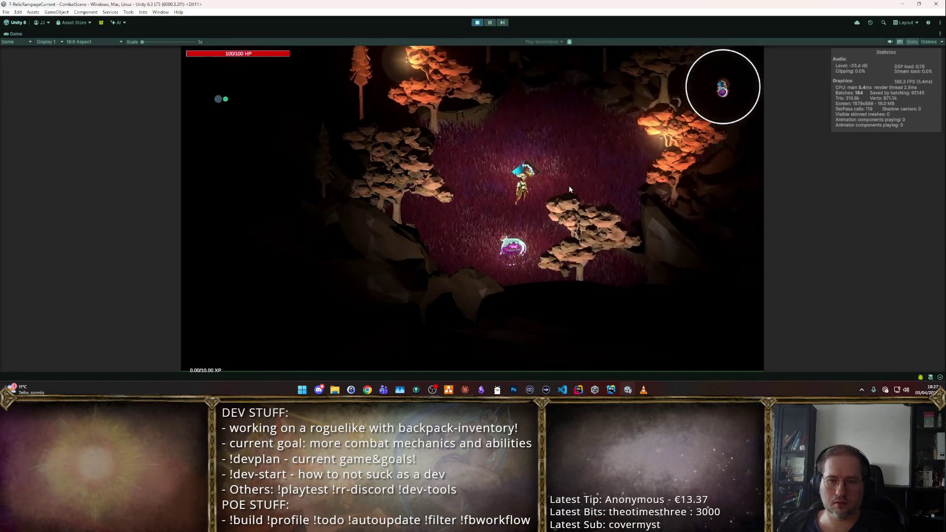
- Turn on cheats, reroll the shop until a Bear Potion appears, place it in the backpack and start wave 1
{"action": "key", "text": "r"}
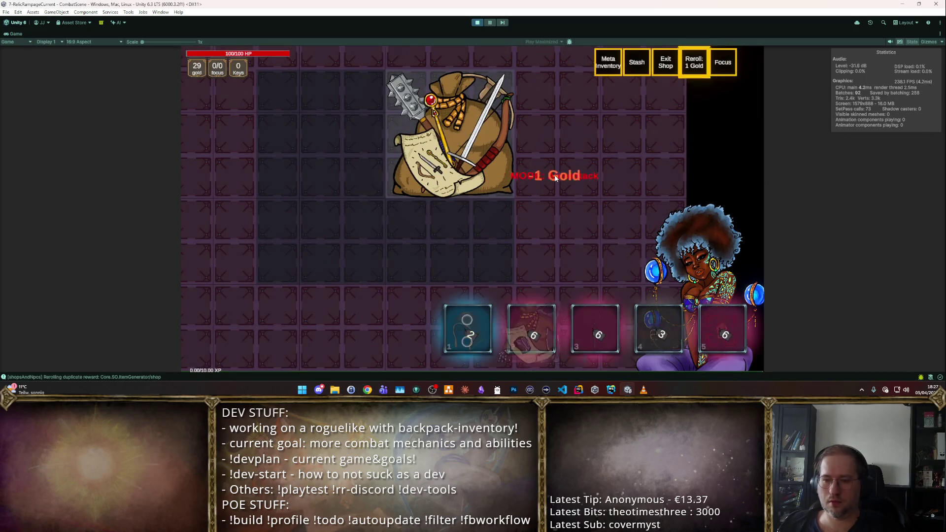
{"action": "key", "text": "r"}
{"action": "key", "text": "r"}
{"action": "key", "text": "r"}
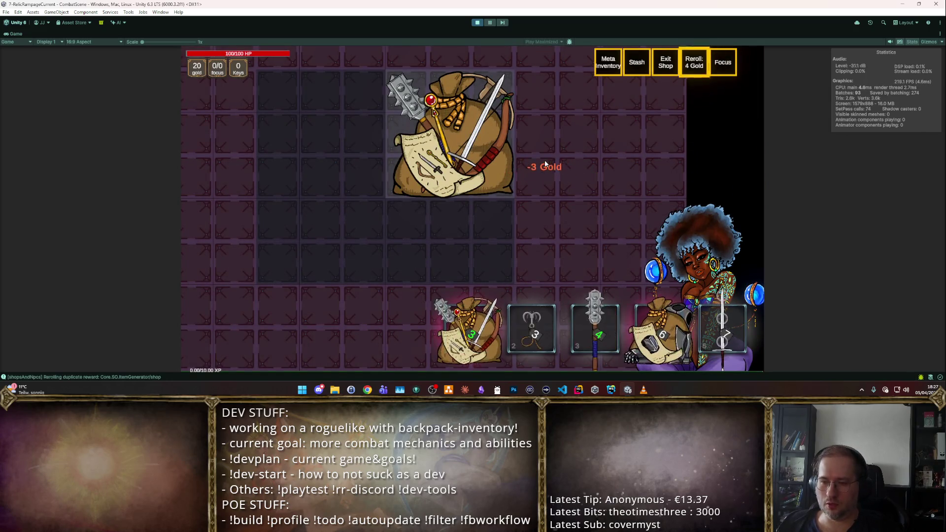
{"action": "key", "text": "r"}
{"action": "key", "text": "r"}
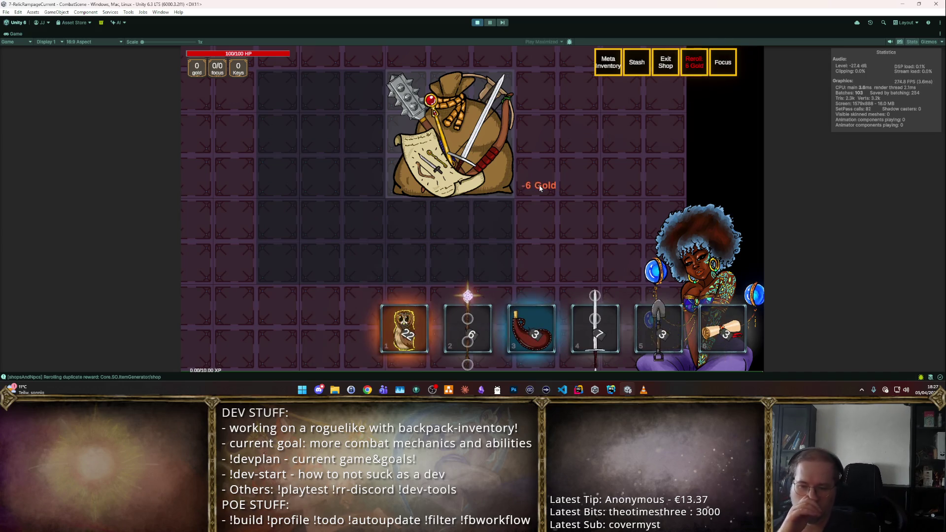
{"action": "key", "text": "F1"}
{"action": "key", "text": "r"}
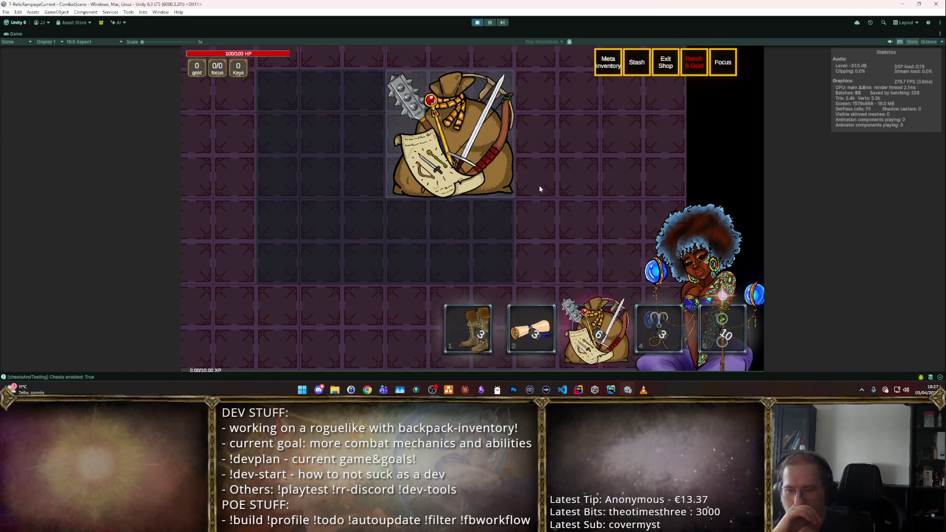
{"action": "key", "text": "r"}
{"action": "key", "text": "r"}
{"action": "key", "text": "r"}
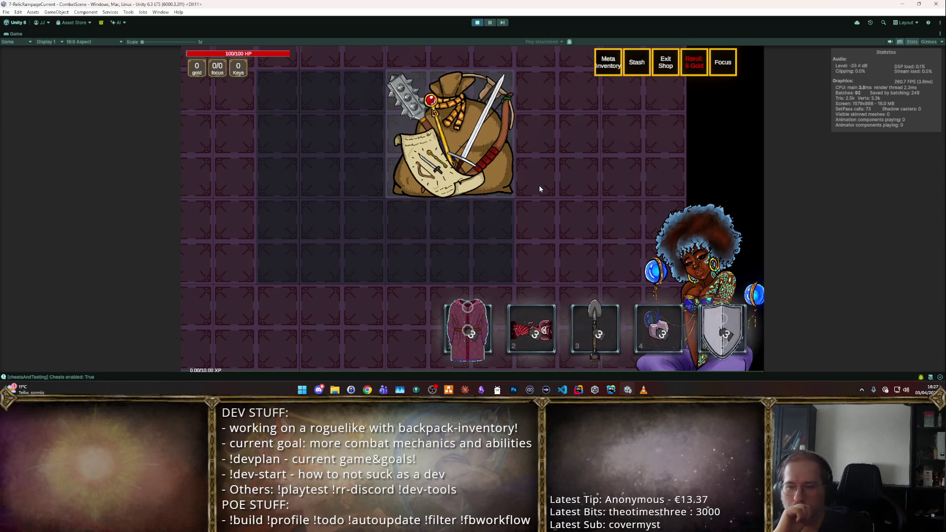
{"action": "key", "text": "r"}
{"action": "key", "text": "r"}
{"action": "key", "text": "r"}
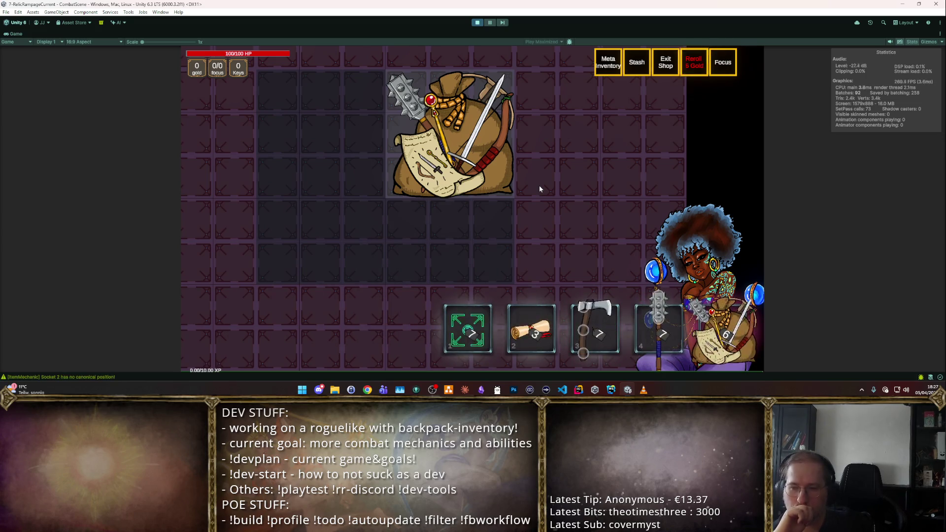
{"action": "key", "text": "r"}
{"action": "key", "text": "r"}
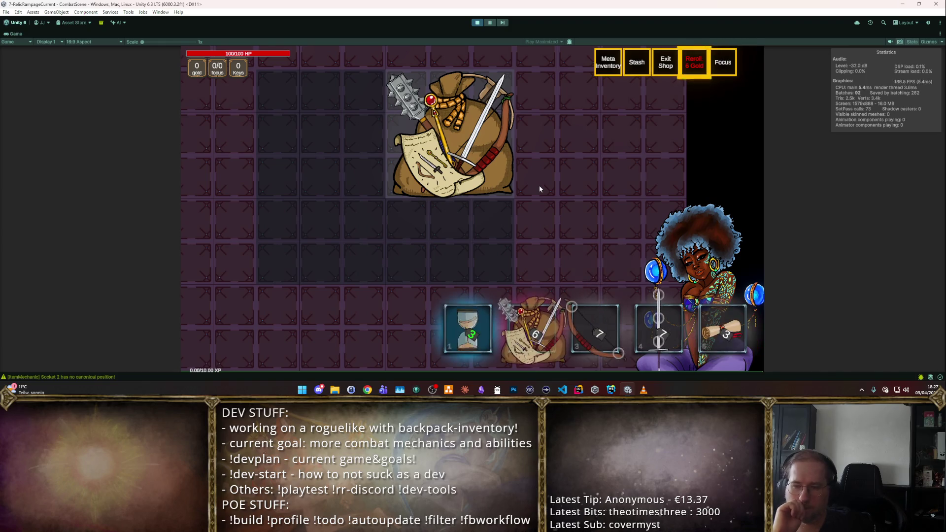
{"action": "key", "text": "r"}
{"action": "key", "text": "r"}
{"action": "key", "text": "r"}
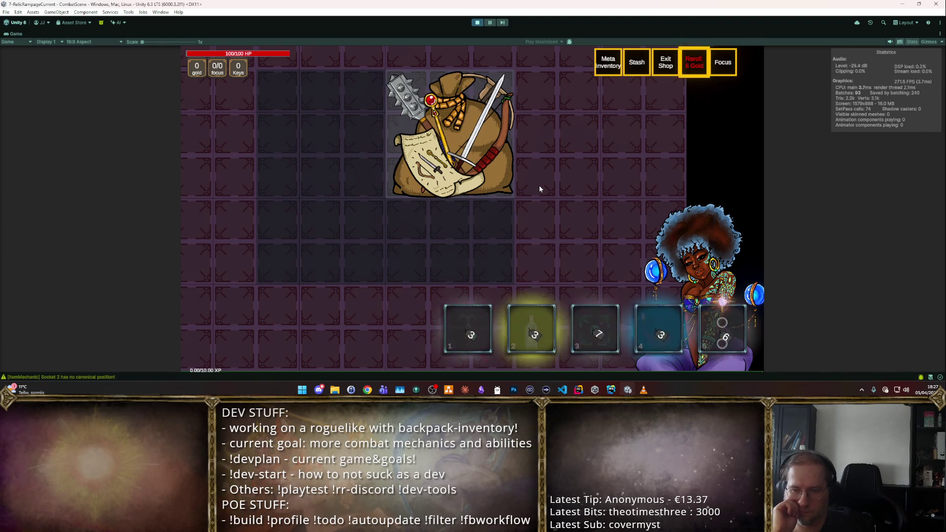
{"action": "key", "text": "r"}
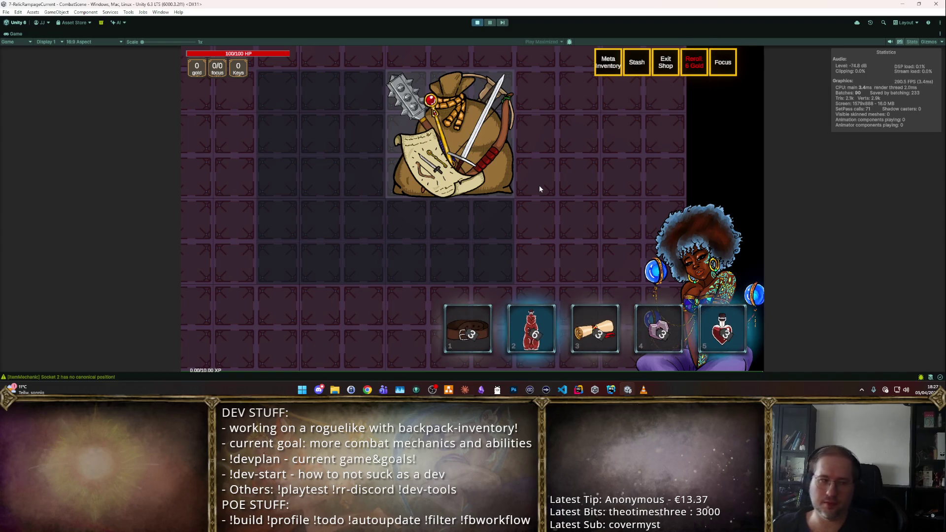
{"action": "mouse_move", "coordinate": [534, 358]}
{"action": "left_mouse_down"}
{"action": "mouse_move", "coordinate": [306, 196]}
{"action": "mouse_move", "coordinate": [316, 211]}
{"action": "mouse_move", "coordinate": [273, 247]}
{"action": "left_mouse_up"}
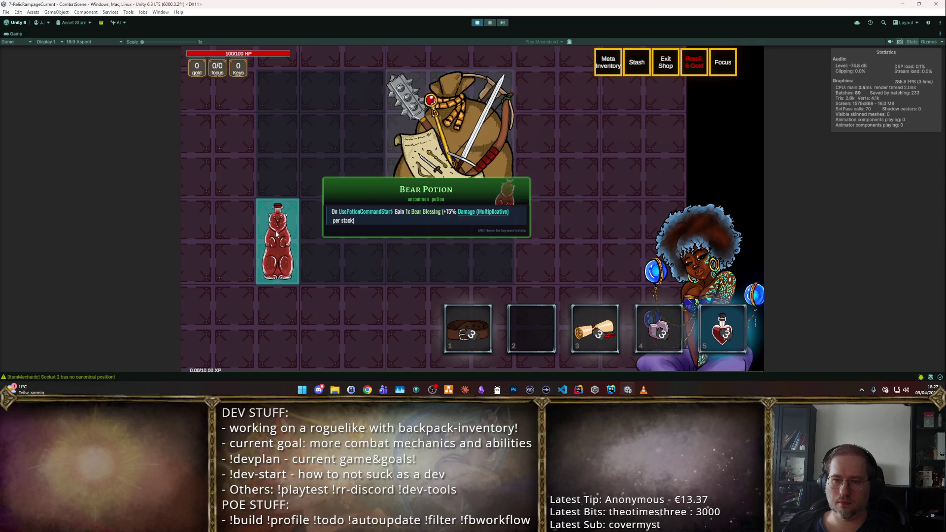
{"action": "key", "text": "space"}
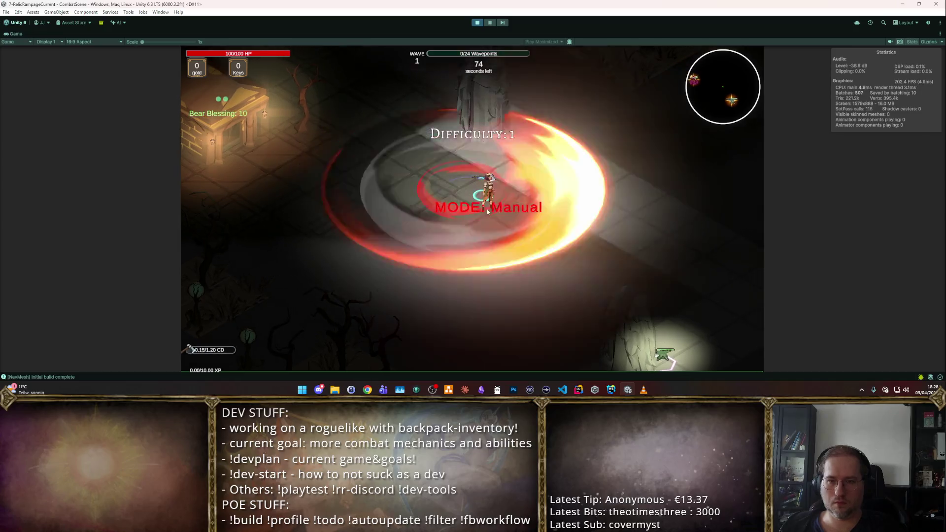
- Fight through the wave with WASD movement and take the Boost Focus level-up reward
{"action": "key", "text": "s+d"}
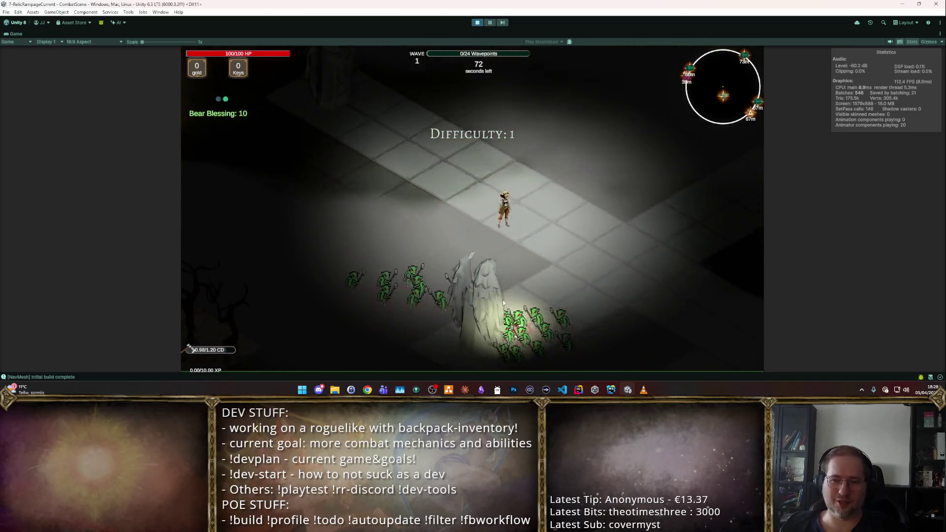
{"action": "key", "text": "s+d"}
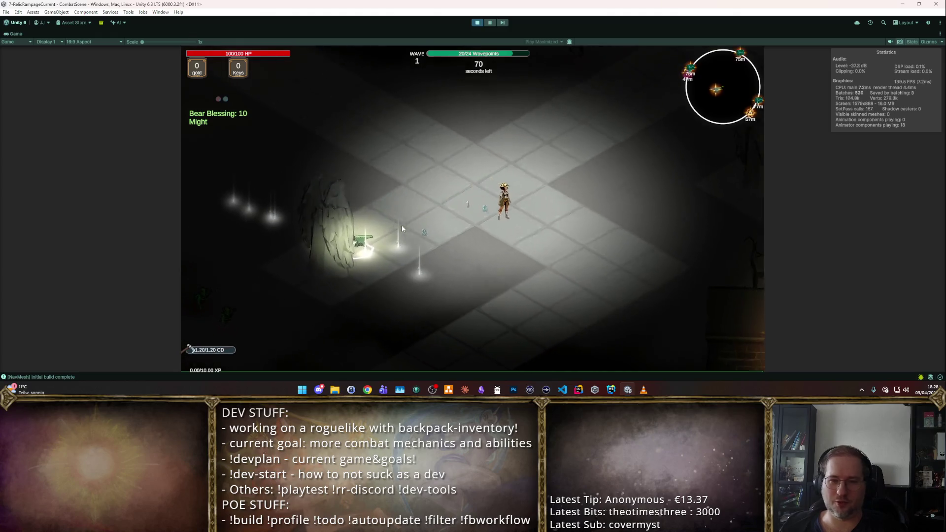
{"action": "key", "text": "w+a"}
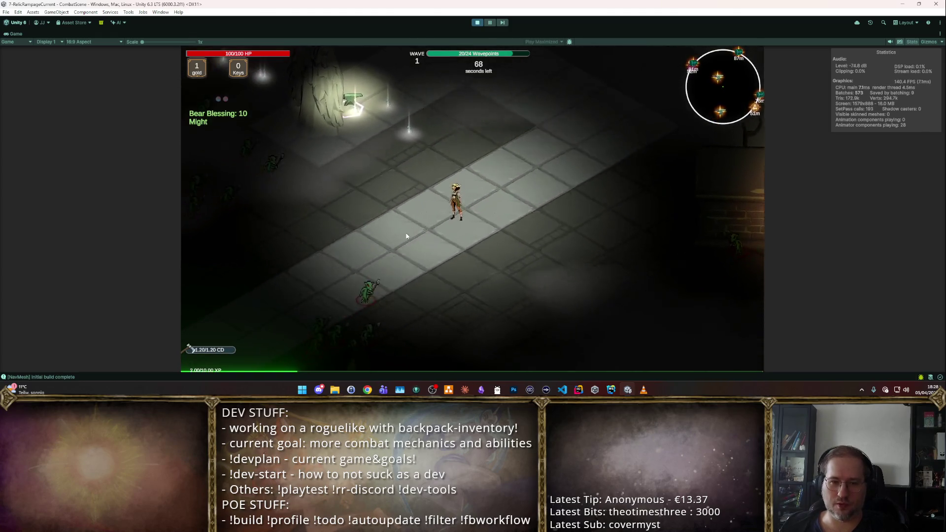
{"action": "key", "text": "w+a"}
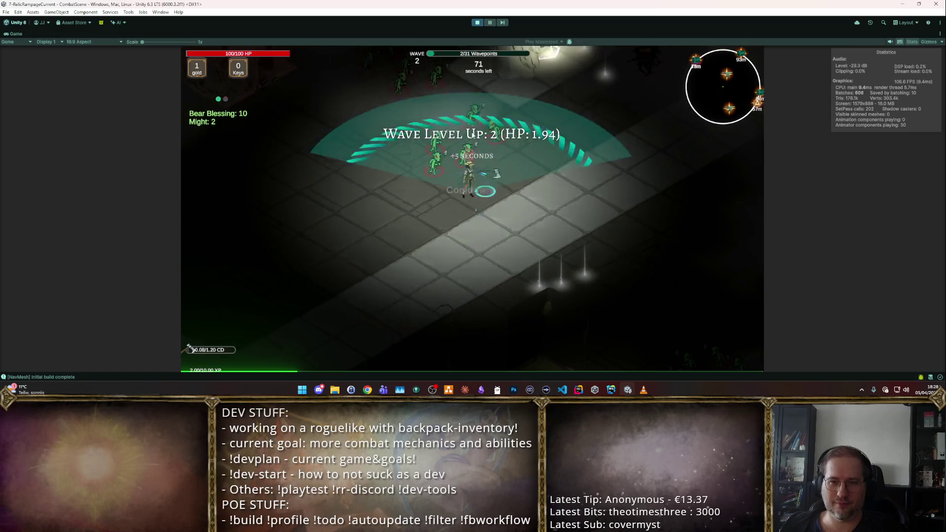
{"action": "key", "text": "s+d"}
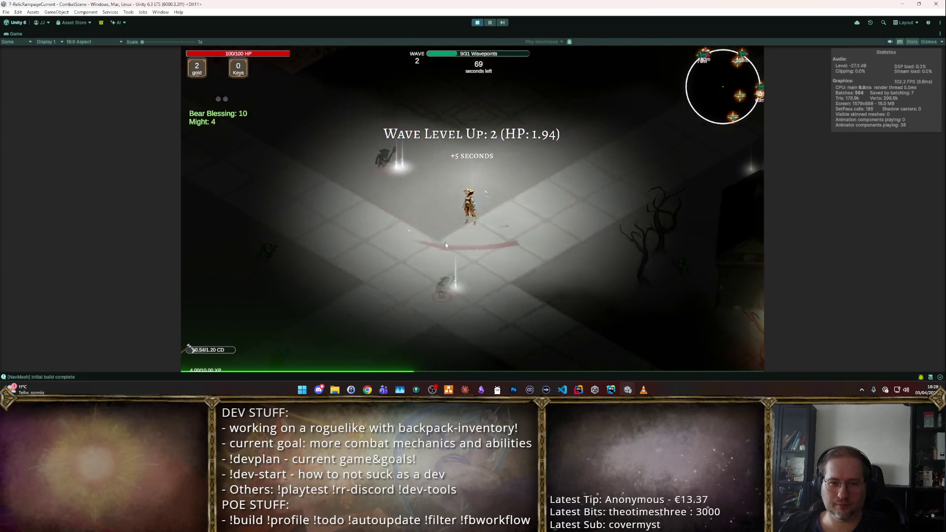
{"action": "key", "text": "s+d"}
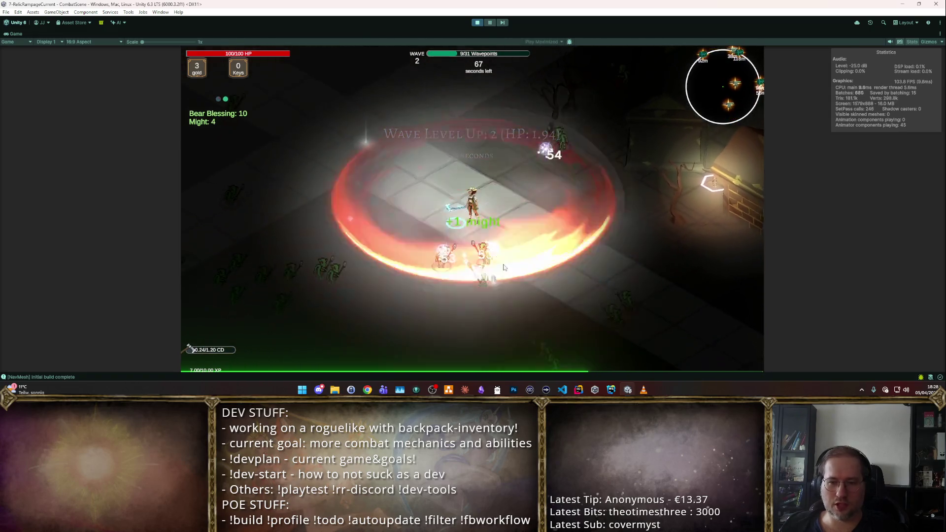
{"action": "key", "text": "s+d"}
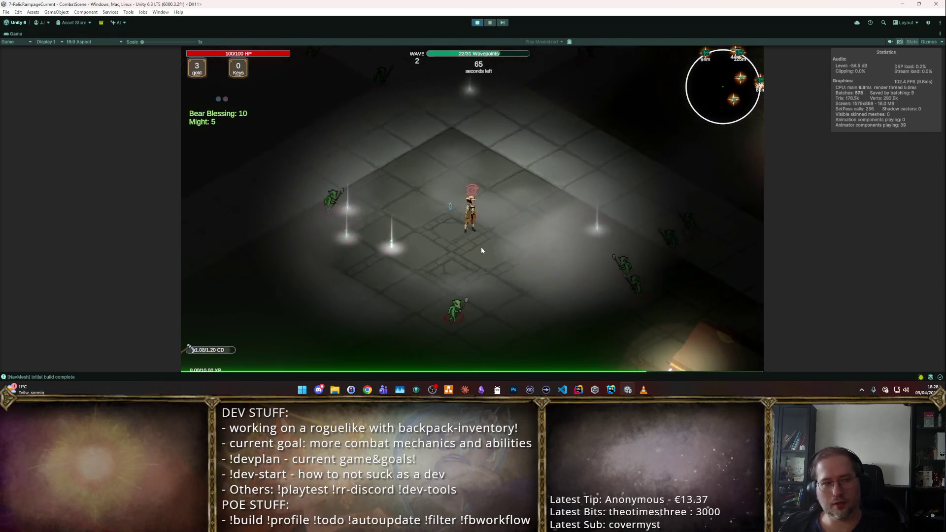
{"action": "key", "text": "s+a"}
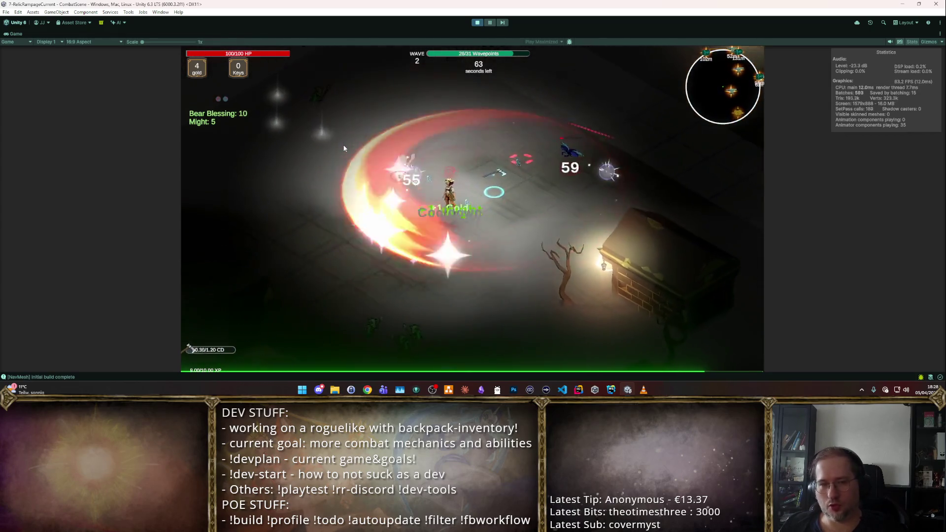
{"action": "left_click", "coordinate": [536, 277]}
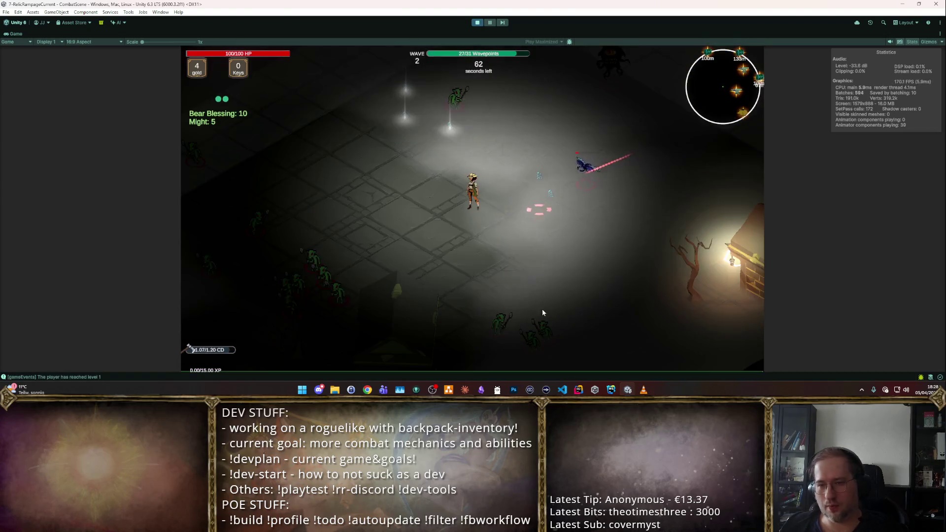
- Take the Ability Speed and Boost Agility rewards, enable auto-attack, then stop the playtest
{"action": "key", "text": "w+d"}
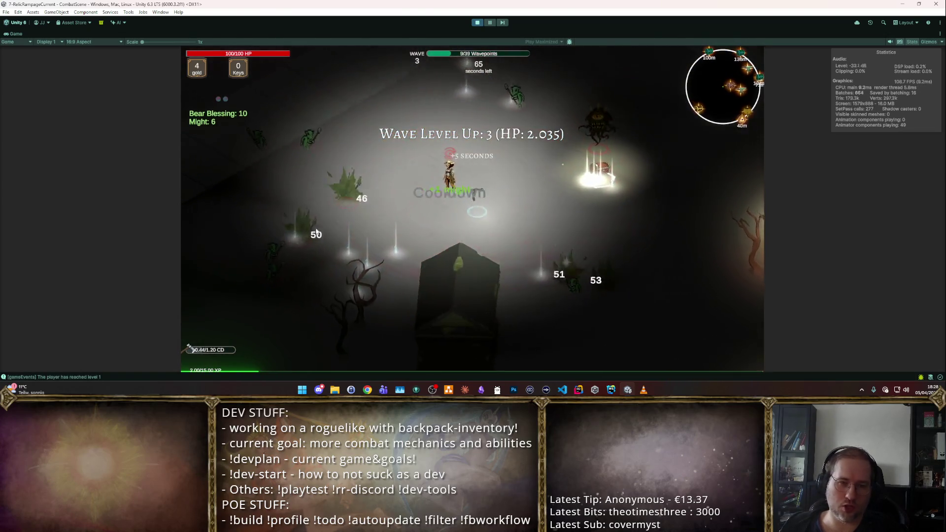
{"action": "key", "text": "d"}
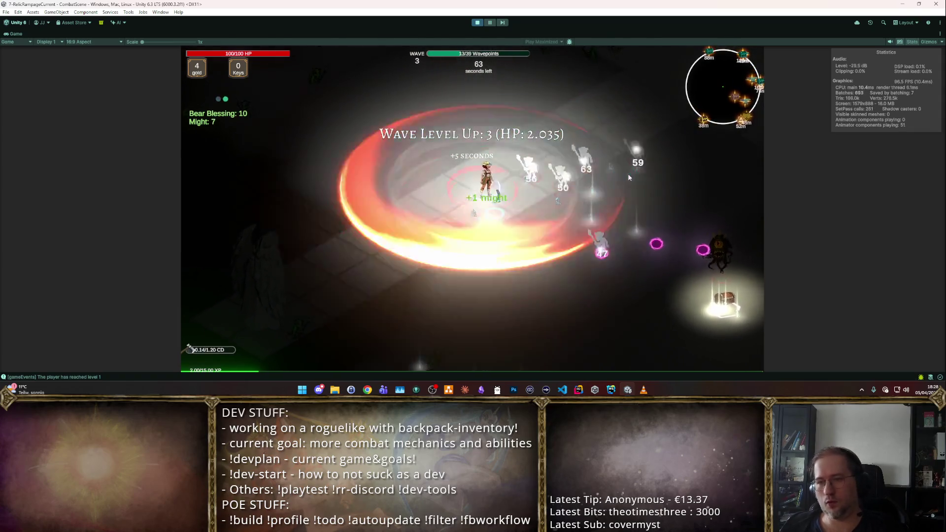
{"action": "key", "text": "s"}
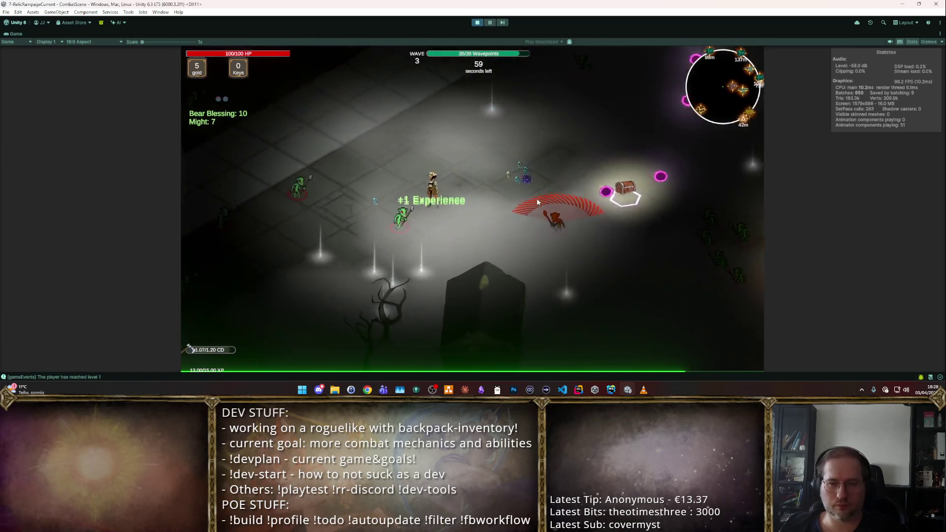
{"action": "left_click", "coordinate": [519, 233]}
{"action": "key", "text": "s"}
{"action": "key", "text": "d"}
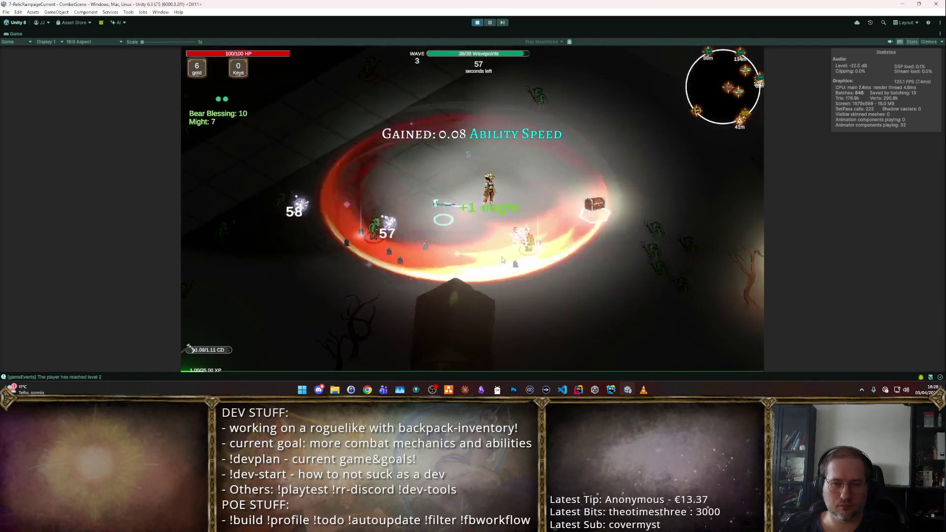
{"action": "key", "text": "w"}
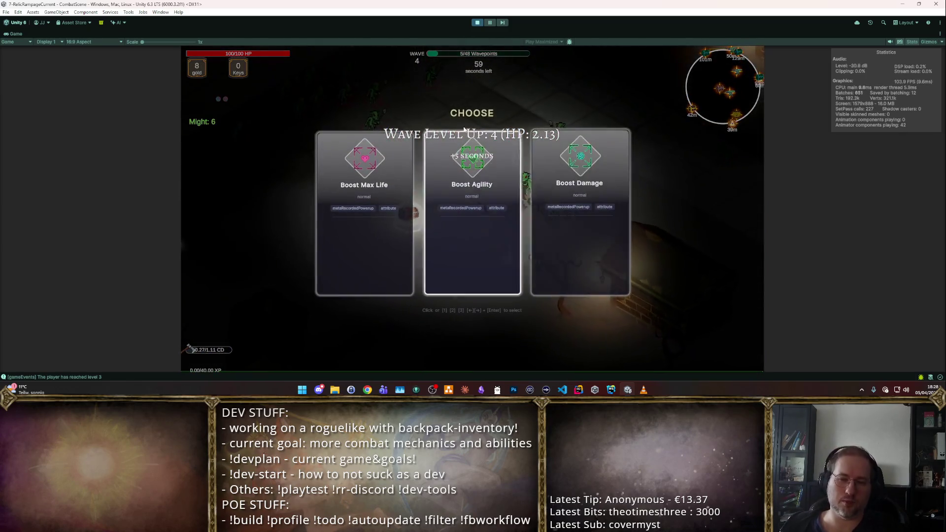
{"action": "key", "text": "2"}
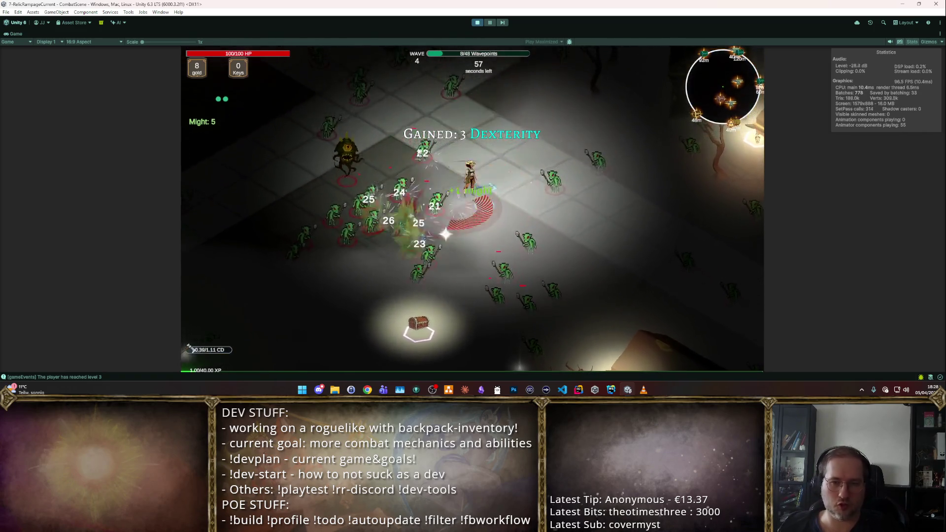
{"action": "key", "text": "t"}
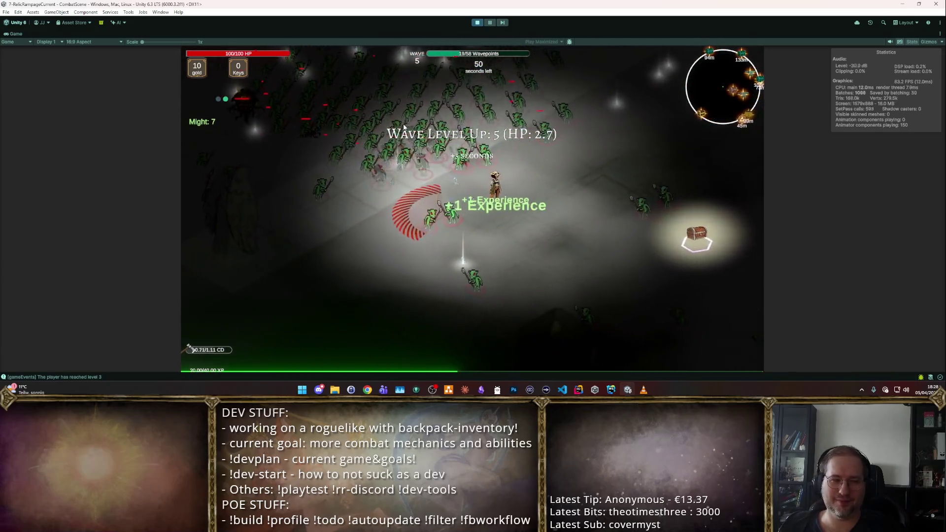
{"action": "left_click", "coordinate": [473, 23]}
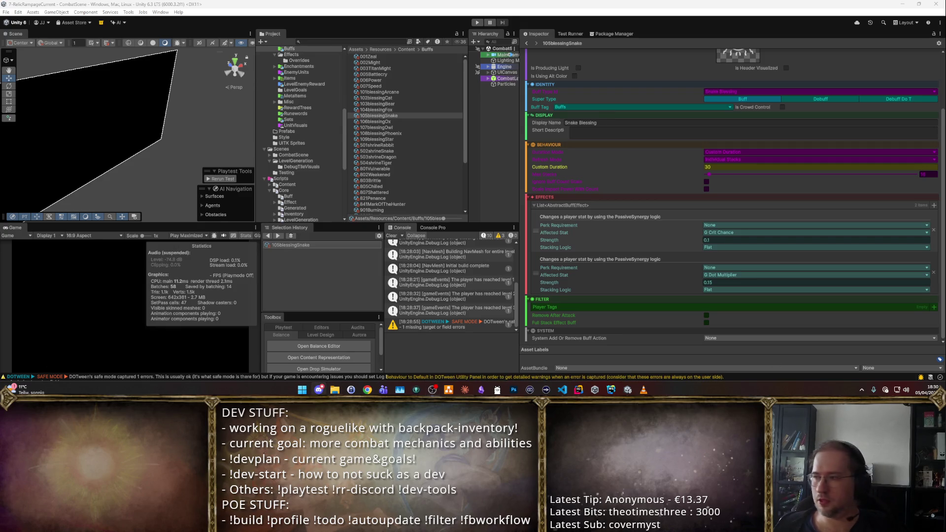
- Post a rr-work-changelog entry about new non-consumable potions that each activate long-lasting blessings
{"action": "mouse_move", "coordinate": [945, 79]}
{"action": "left_mouse_down"}
{"action": "mouse_move", "coordinate": [685, 79]}
{"action": "mouse_move", "coordinate": [345, 1]}
{"action": "left_mouse_up"}
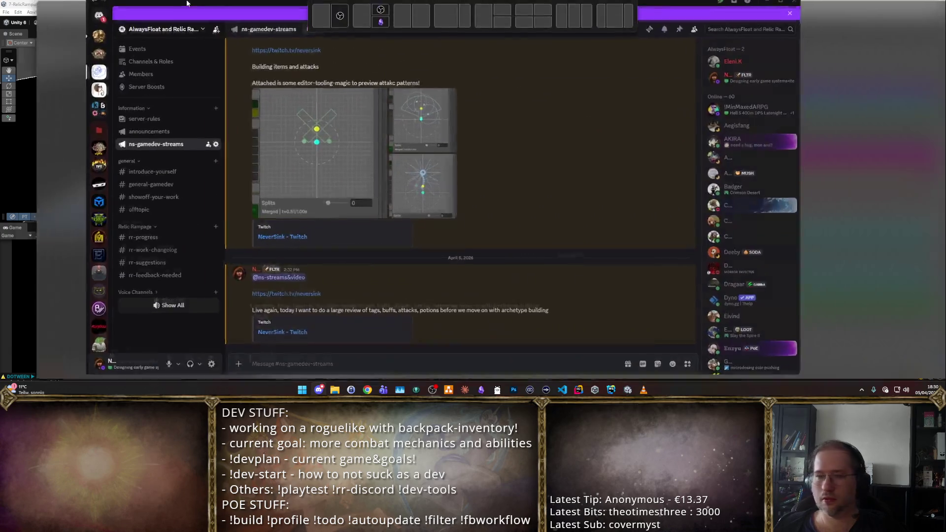
{"action": "left_click", "coordinate": [72, 252]}
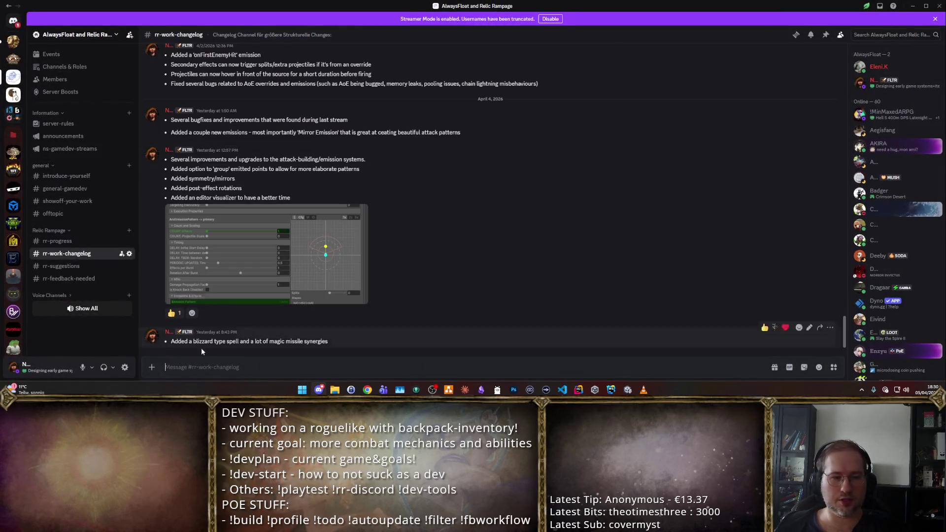
{"action": "type", "text": "-"}
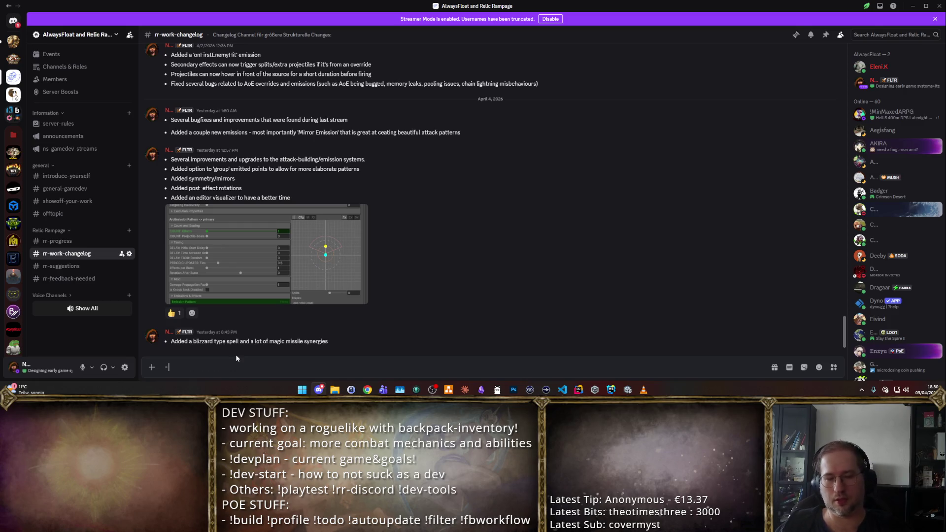
{"action": "type", "text": " added"}
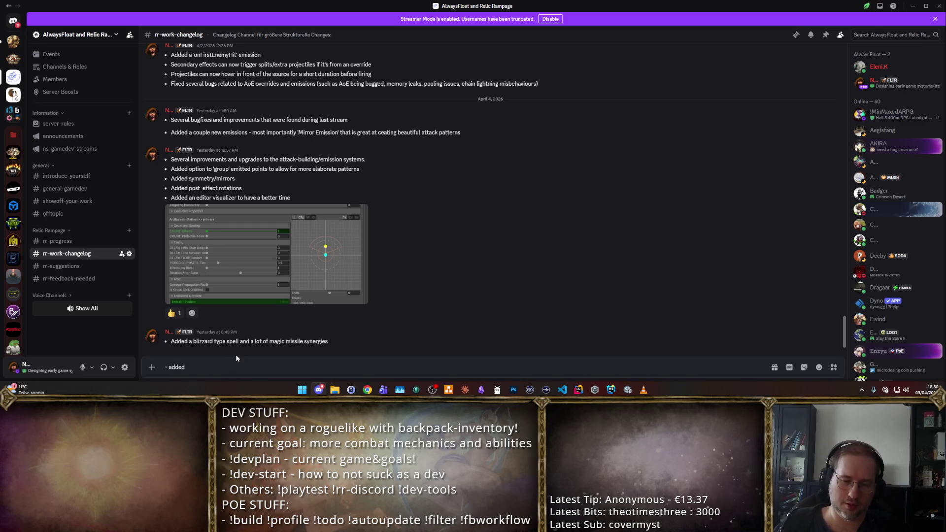
{"action": "type", "text": " several new "}
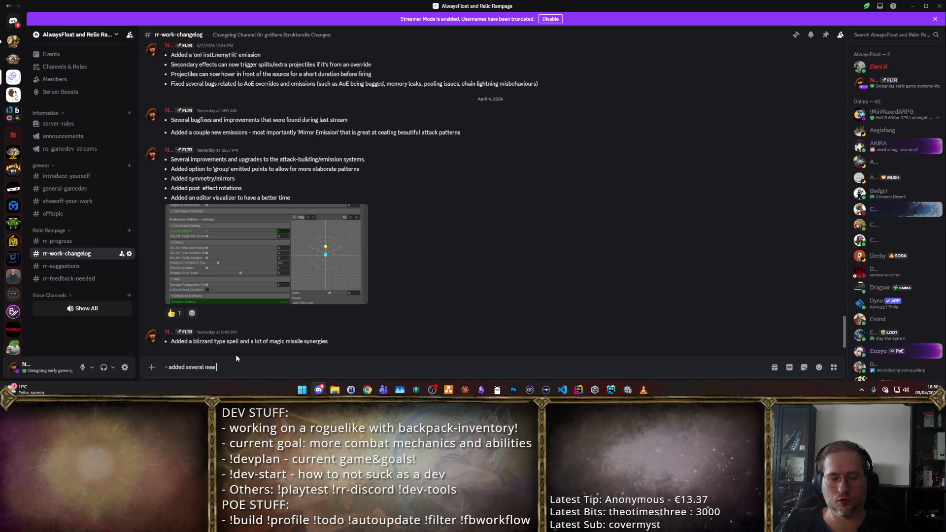
{"action": "type", "text": "potions, that each ac"}
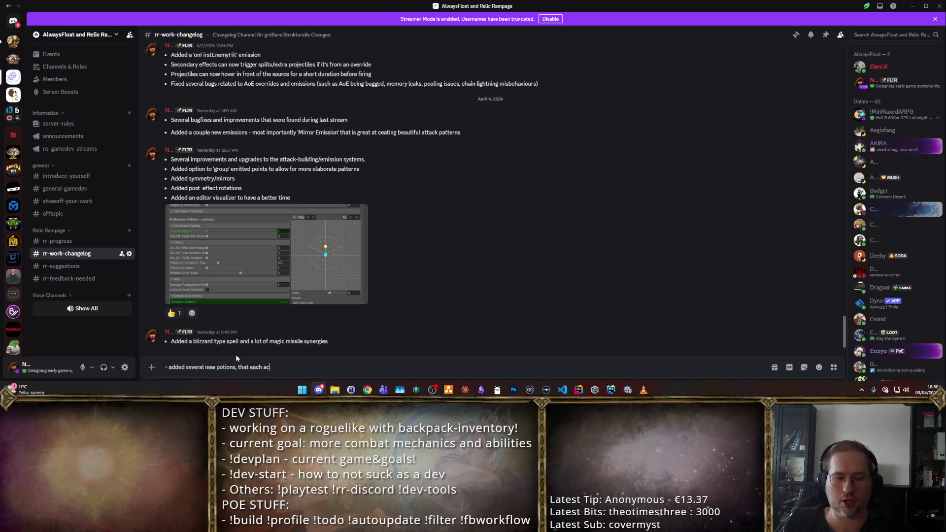
{"action": "type", "text": "tivate their own bl"}
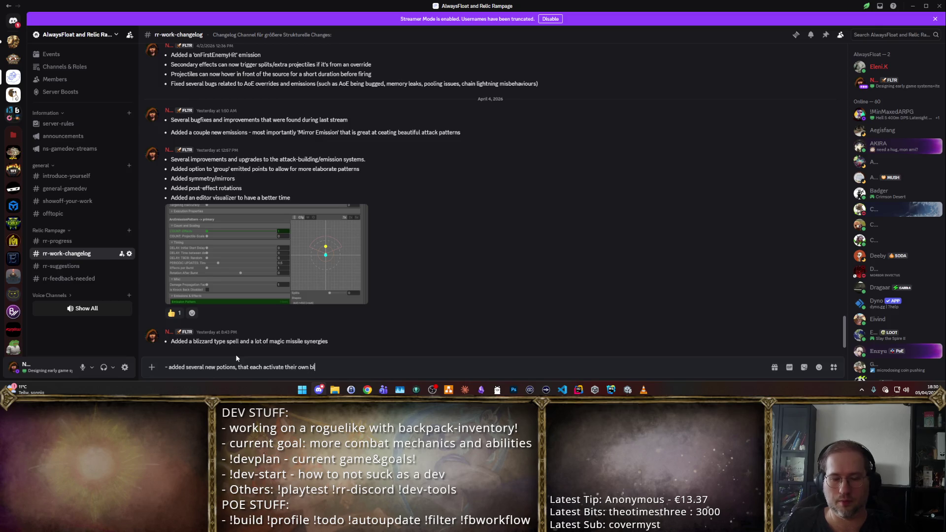
{"action": "type", "text": "essings tha t"}
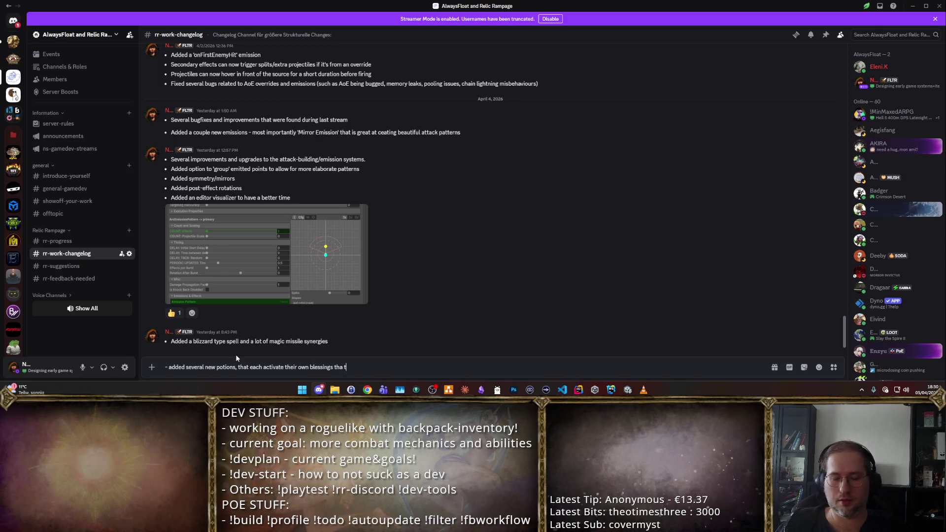
{"action": "type", "text": "last for a long time"}
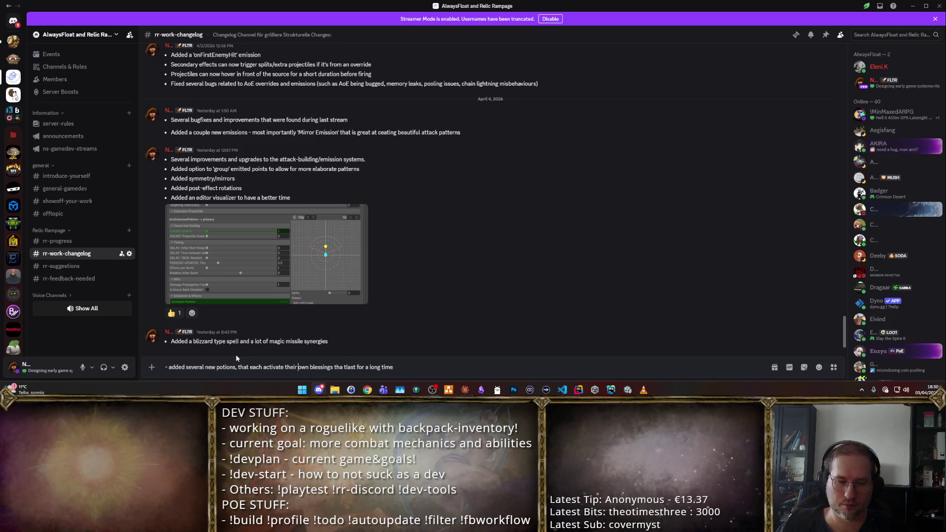
{"action": "key", "text": "ctrl+Right"}
{"action": "type", "text": "(non-consum"}
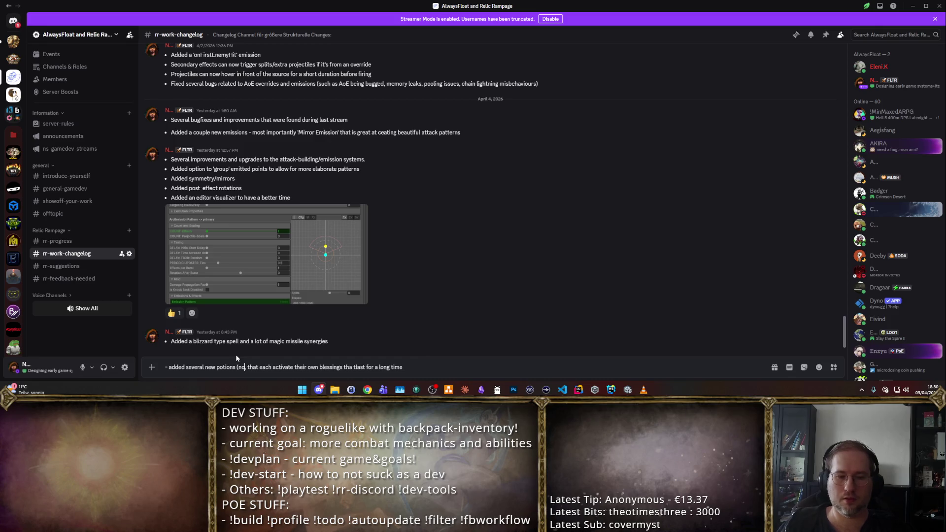
{"action": "type", "text": "ables)"}
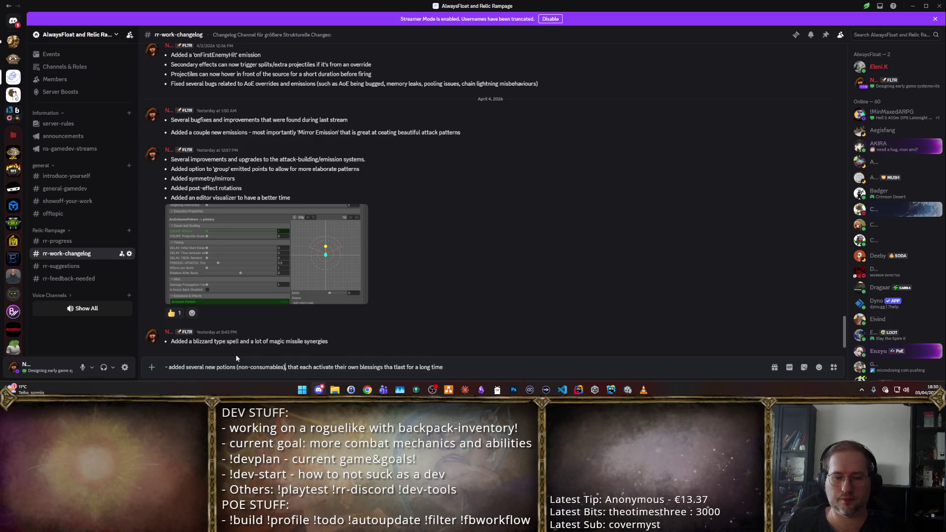
{"action": "key", "text": "Return"}
{"action": "type", "text": "-"}
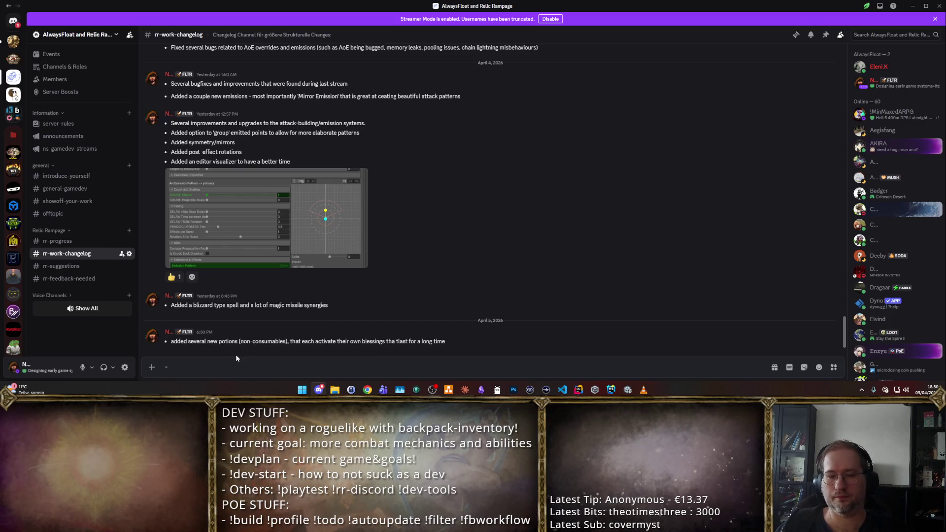
{"action": "key", "text": "BackSpace"}
- Fix the 'tha tlast' spacing typo in the potions post, then post a follow-up about cleaning up tags, buffs and player stats
{"action": "key", "text": "Up"}
{"action": "key", "text": "ctrl+Left"}
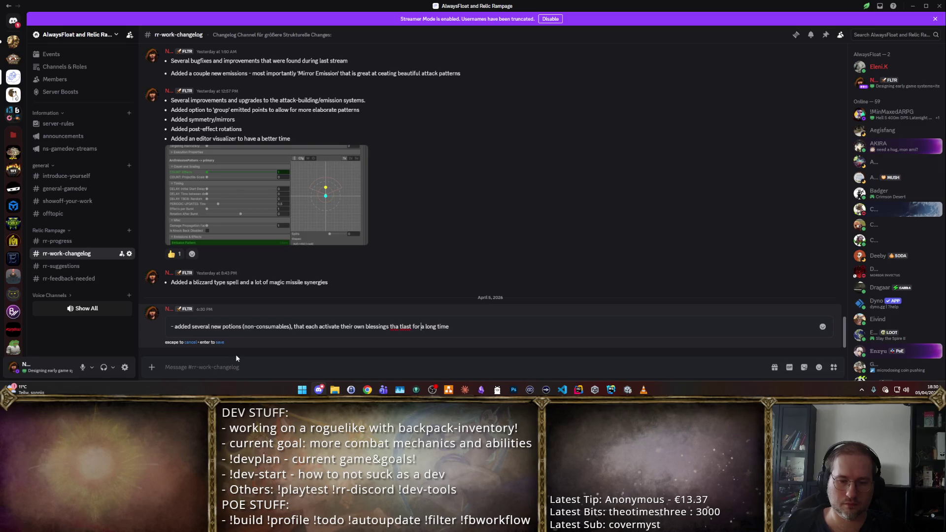
{"action": "key", "text": "Return"}
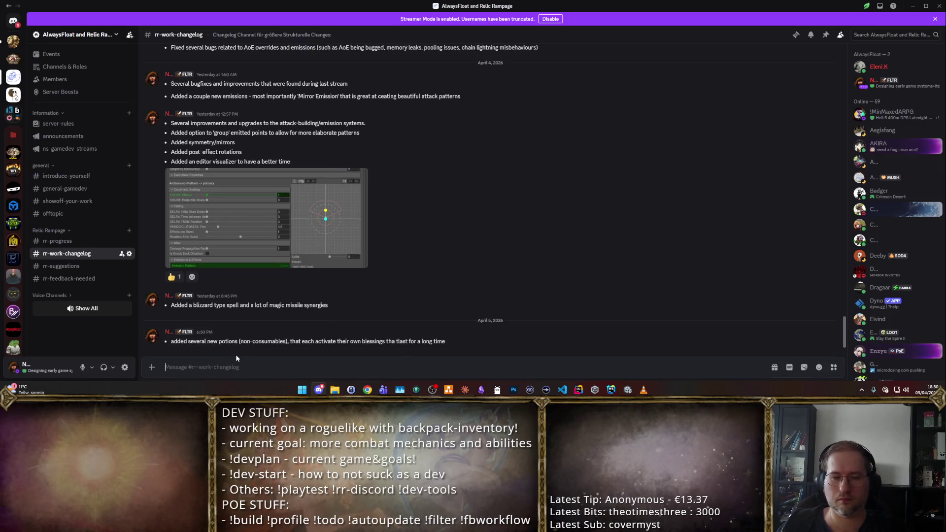
{"action": "type", "text": "- cleaned u"}
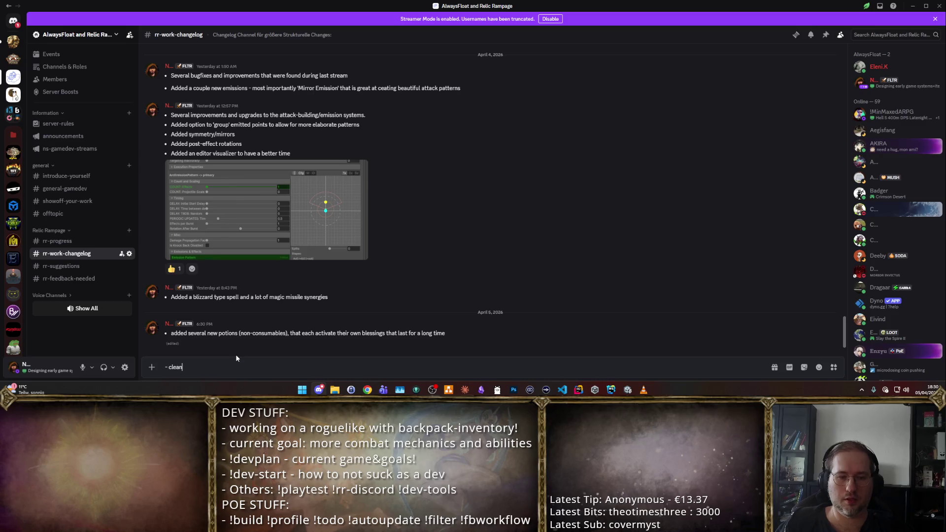
{"action": "type", "text": "p the tags and"}
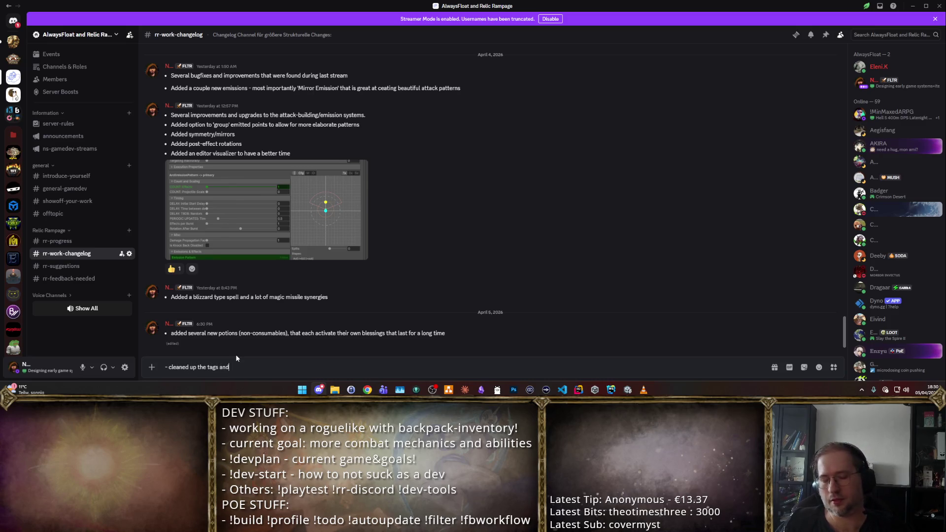
{"action": "type", "text": " the players"}
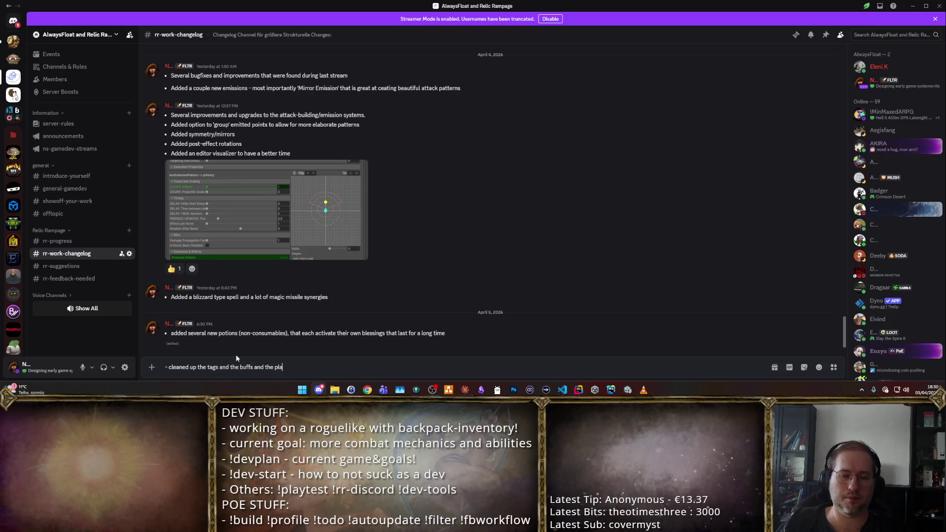
{"action": "type", "text": "tats"}
{"action": "key", "text": "Return"}
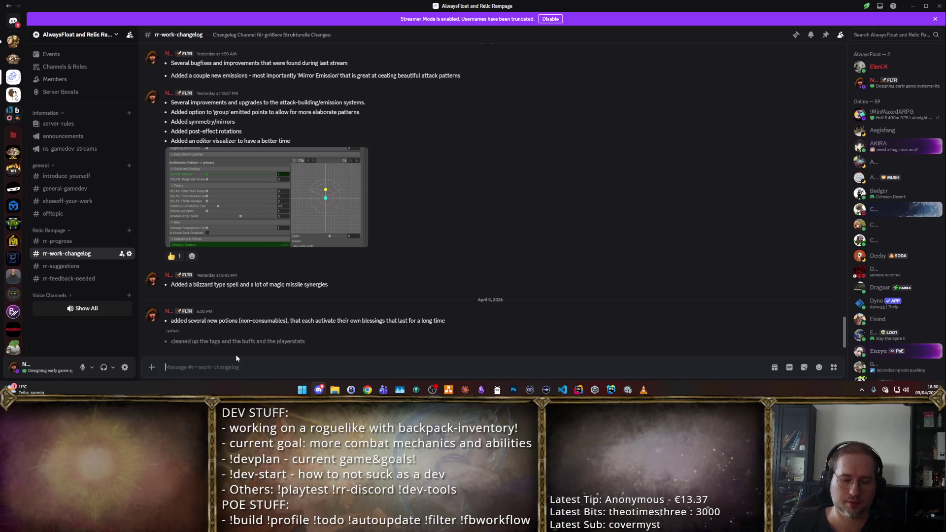
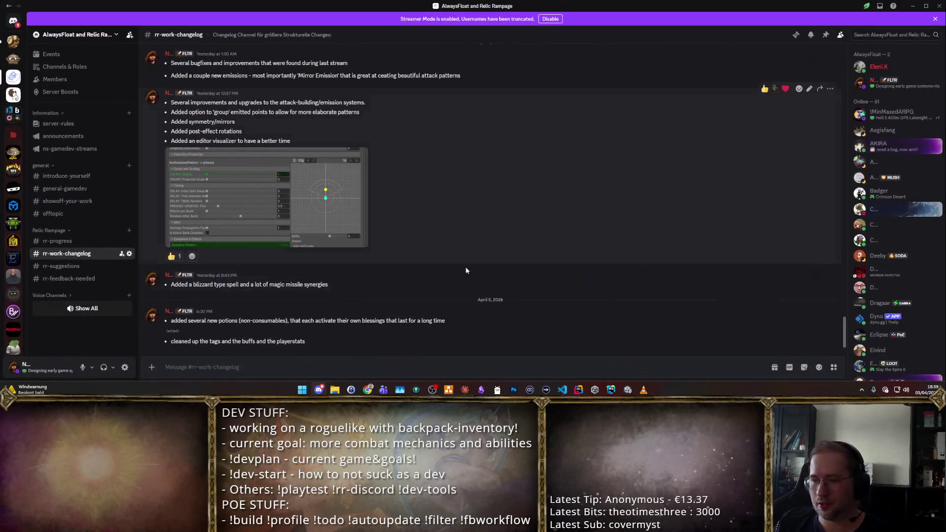
- Focus the rr-work-changelog message box in Discord, then return to the running game
{"action": "left_click", "coordinate": [621, 368]}
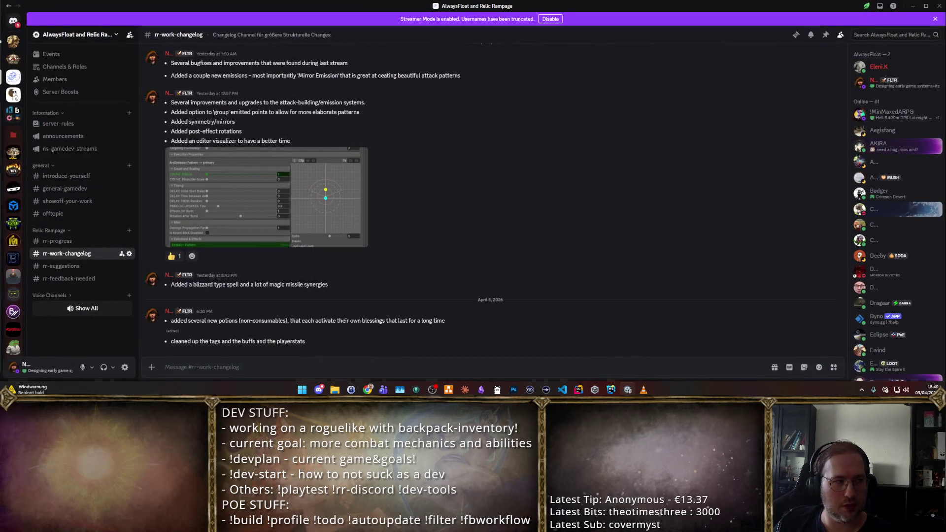
{"action": "key", "text": "alt+Tab"}
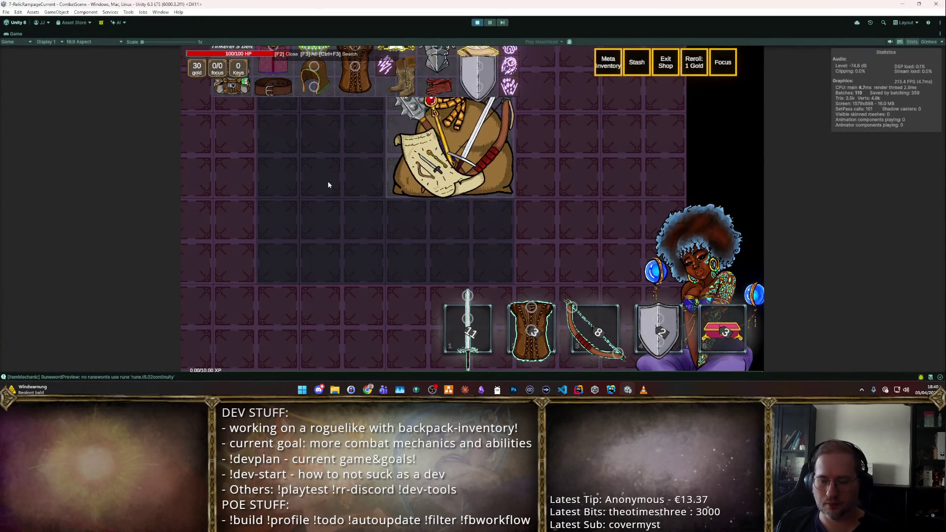
- Show the all-items grid with F3 and place a Snake Potion into the inventory
{"action": "key", "text": "F3"}
{"action": "scroll", "coordinate": [458, 177], "scroll_direction": "down", "scroll_amount": 1}
{"action": "scroll", "coordinate": [475, 266], "scroll_direction": "down", "scroll_amount": 3}
{"action": "left_click", "coordinate": [427, 169]}
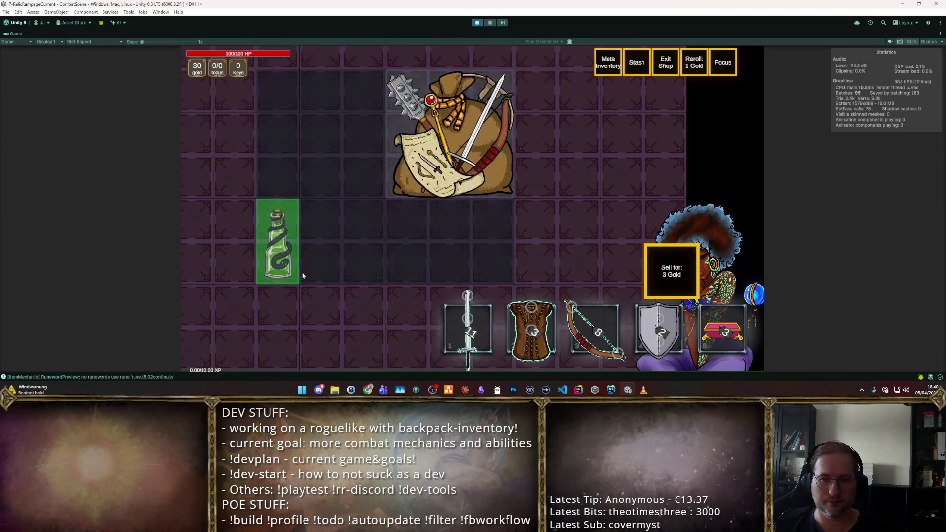
{"action": "left_click", "coordinate": [271, 264]}
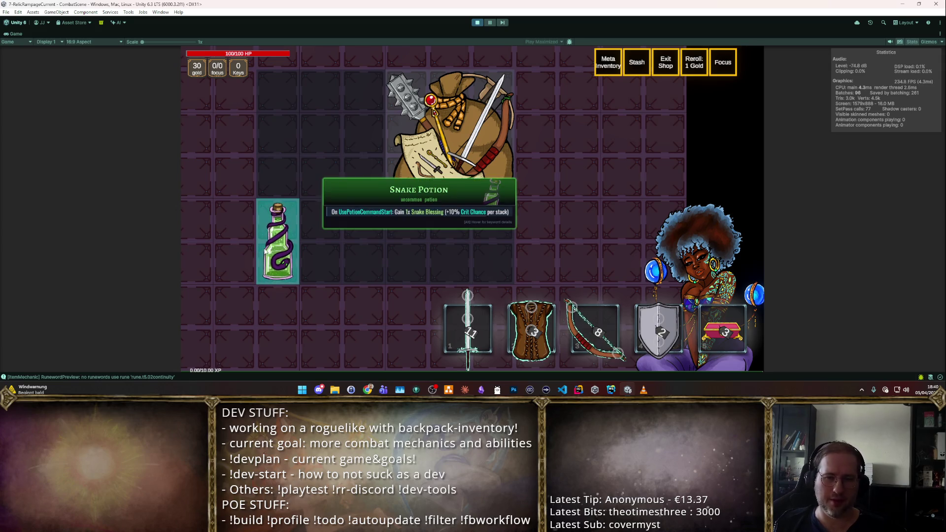
{"action": "left_click", "coordinate": [260, 247]}
{"action": "left_click", "coordinate": [260, 247]}
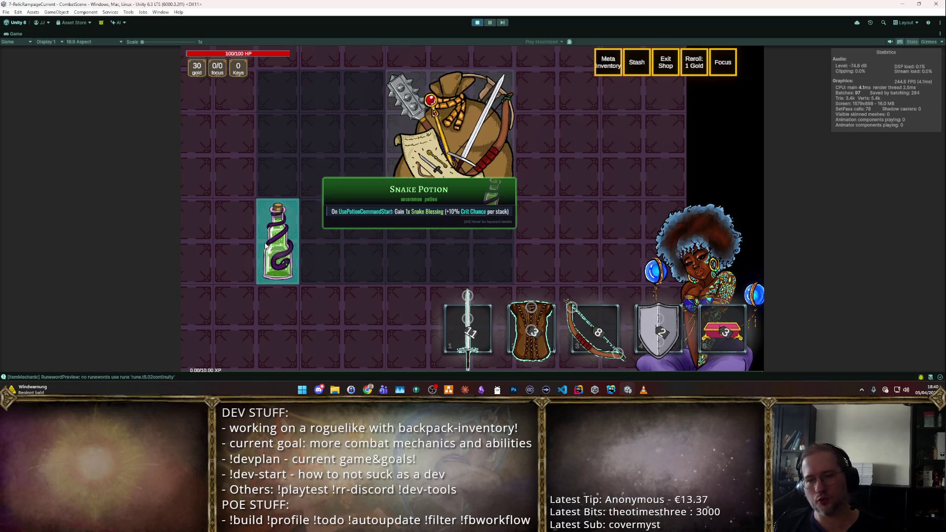
{"action": "left_click", "coordinate": [266, 245]}
{"action": "left_click", "coordinate": [271, 247]}
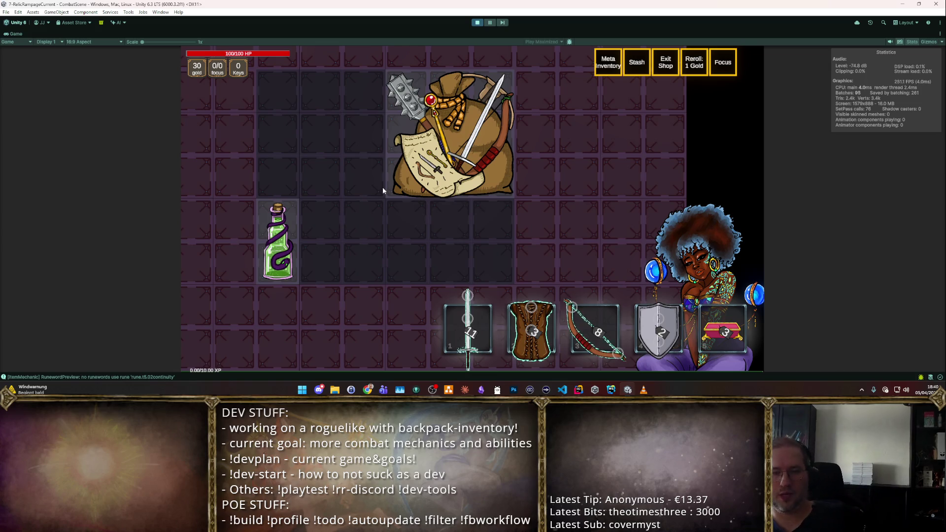
{"action": "left_click", "coordinate": [276, 242]}
{"action": "left_click", "coordinate": [281, 242]}
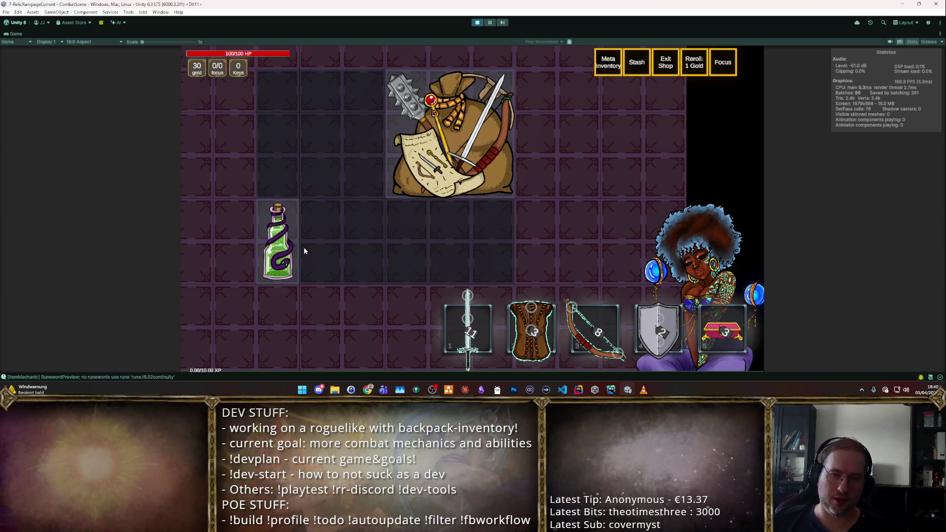
- Take the Longsword from the Starter Weapon Pack, move the Snake Potion top-left, and stop play
{"action": "mouse_move", "coordinate": [276, 248]}
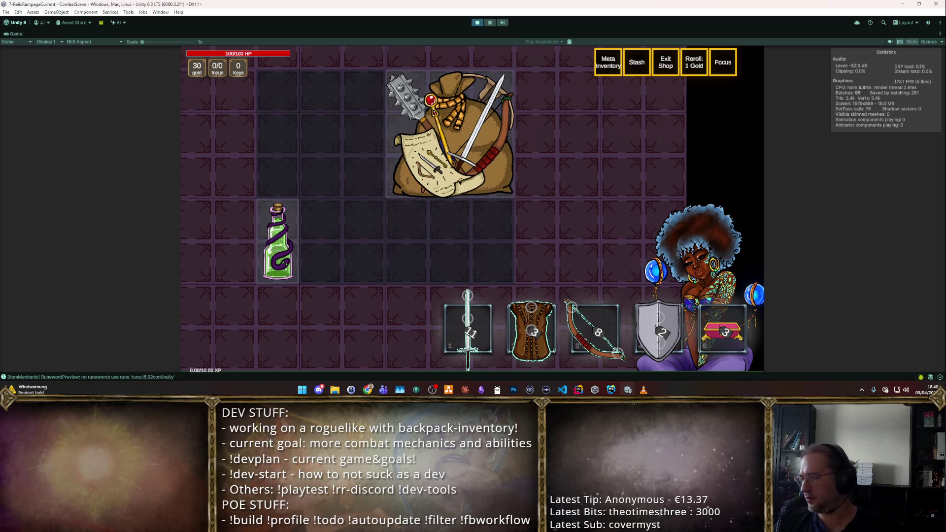
{"action": "mouse_move", "coordinate": [724, 332]}
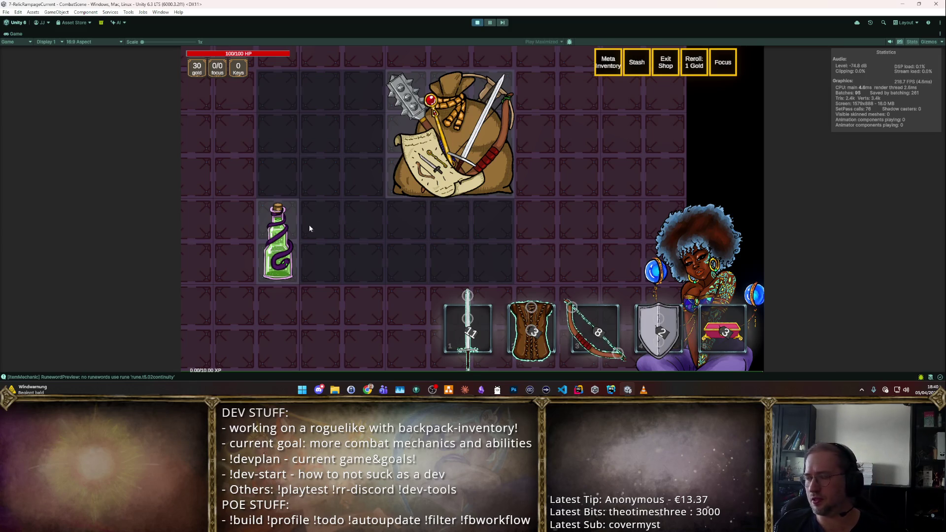
{"action": "mouse_move", "coordinate": [291, 223]}
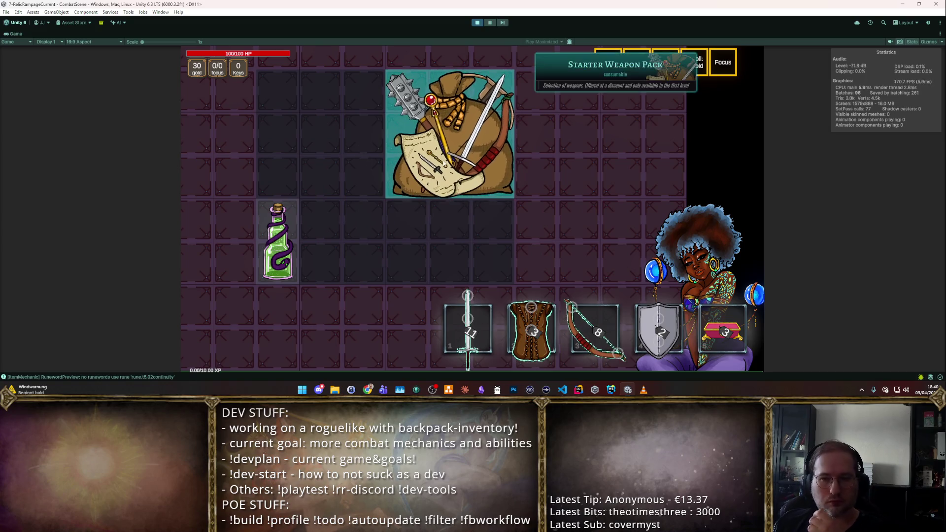
{"action": "left_click", "coordinate": [402, 149]}
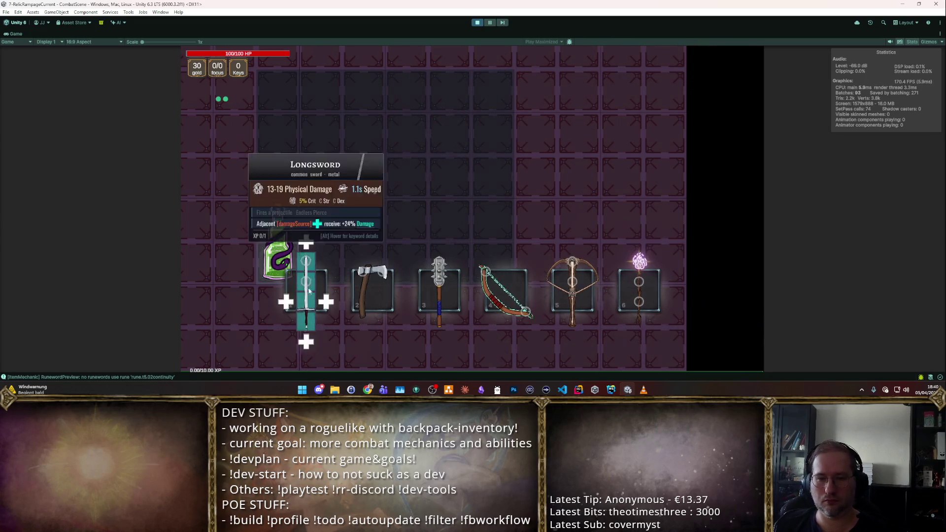
{"action": "left_click", "coordinate": [306, 271]}
{"action": "mouse_move", "coordinate": [284, 221]}
{"action": "left_mouse_down"}
{"action": "mouse_move", "coordinate": [320, 101]}
{"action": "mouse_move", "coordinate": [285, 117]}
{"action": "left_mouse_up"}
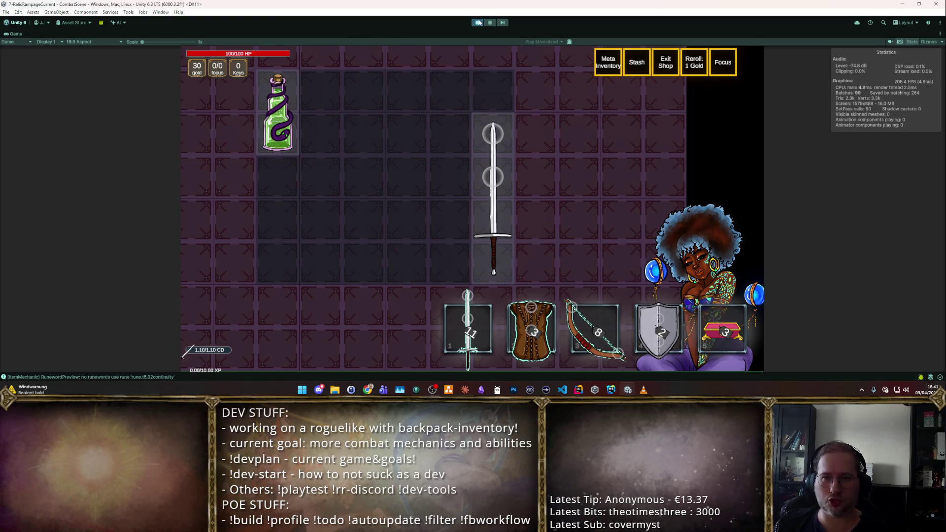
{"action": "key", "text": "ctrl+p"}
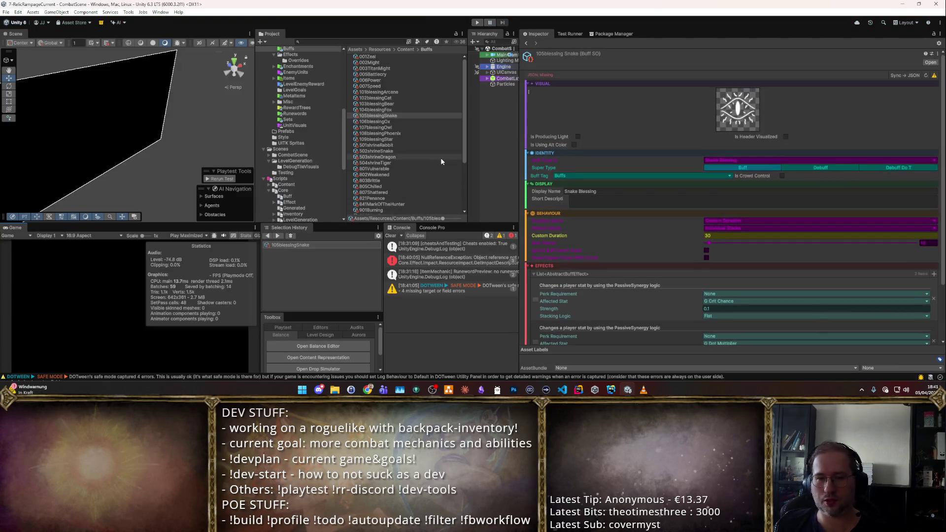
- Check the NullReferenceException stack trace, clear the Console, and switch to another application
{"action": "left_click", "coordinate": [400, 258]}
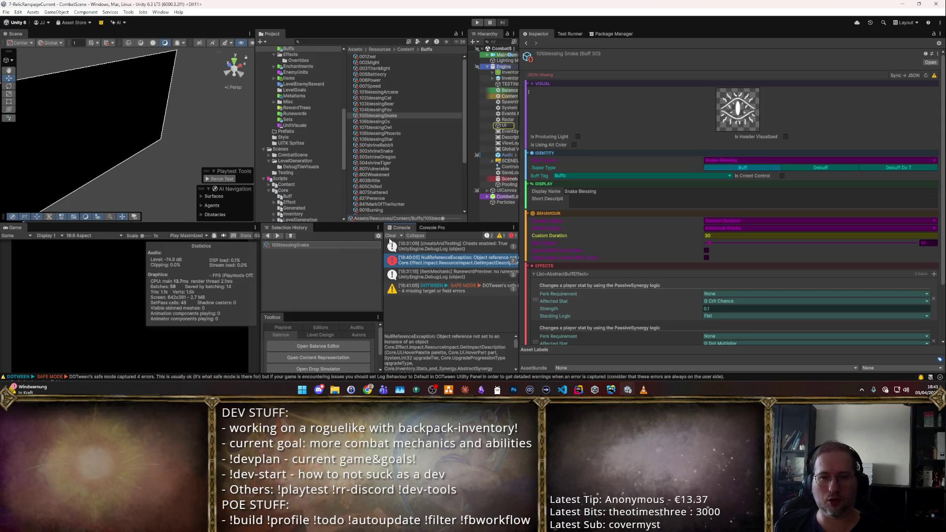
{"action": "left_click", "coordinate": [390, 236]}
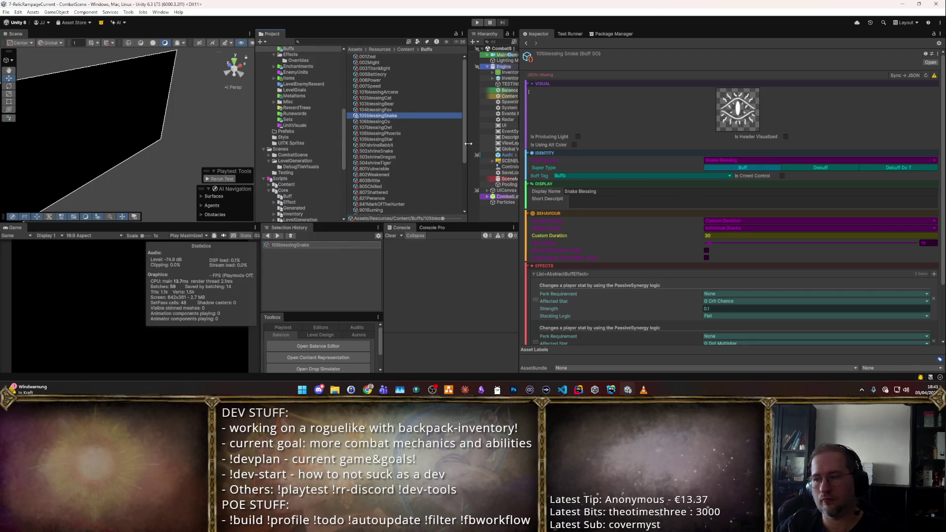
{"action": "key", "text": "alt+Tab"}
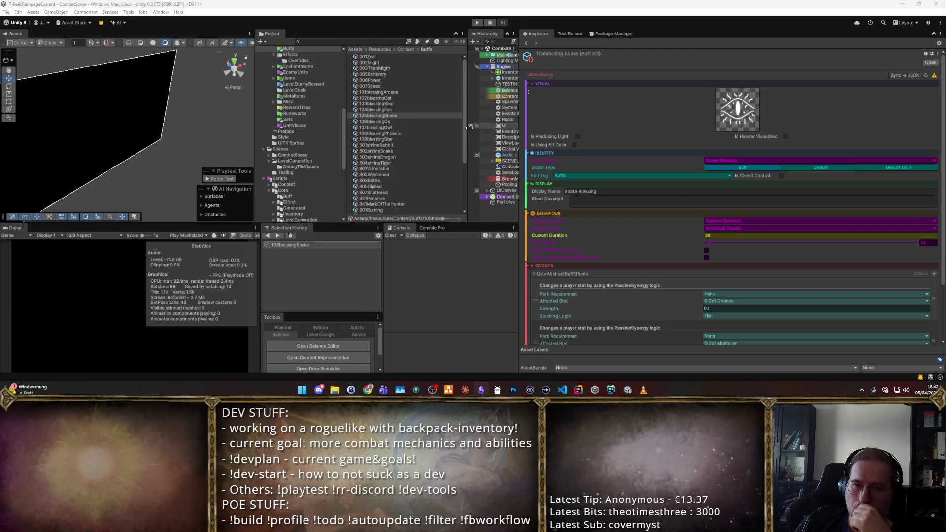
- Inspect the 102blessingCat buff and neighbouring blessing buffs, resizing the panels for room
{"action": "left_click", "coordinate": [383, 102]}
{"action": "left_click", "coordinate": [383, 97]}
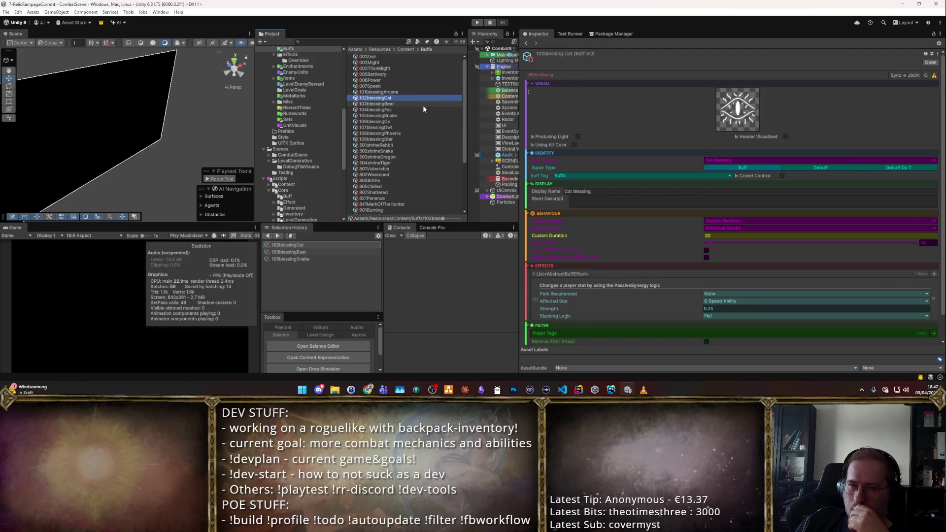
{"action": "left_click_drag", "start_coordinate": [466, 107], "coordinate": [429, 108]}
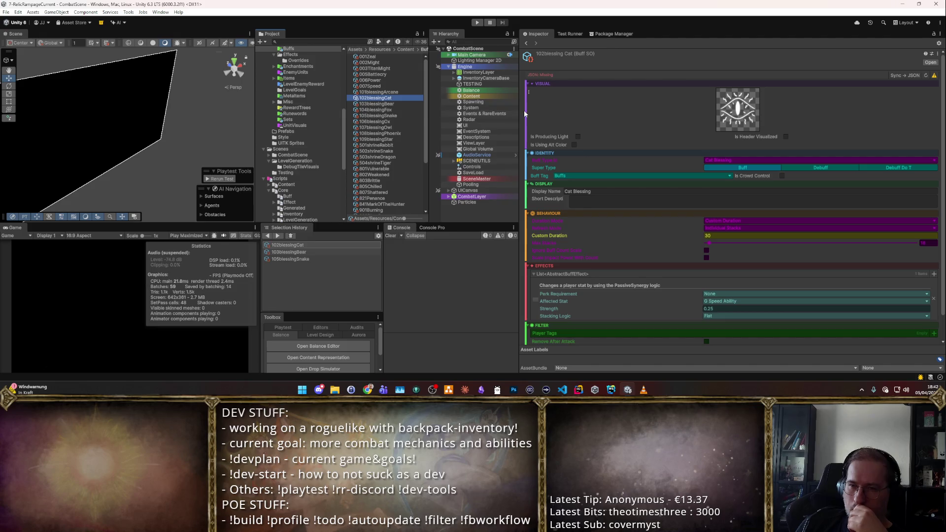
{"action": "mouse_move", "coordinate": [519, 109]}
{"action": "left_mouse_down"}
{"action": "mouse_move", "coordinate": [729, 109]}
{"action": "mouse_move", "coordinate": [717, 109]}
{"action": "left_mouse_up"}
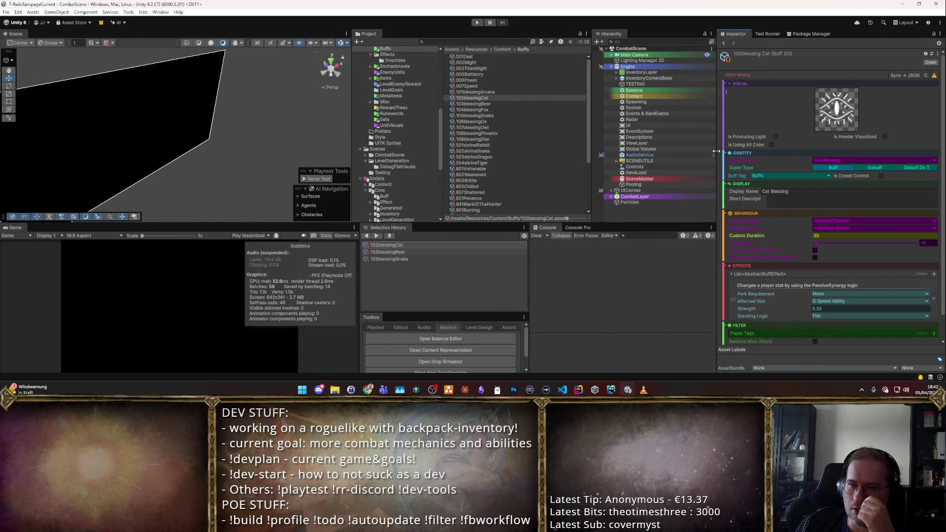
{"action": "scroll", "coordinate": [406, 132], "scroll_direction": "up", "scroll_amount": 3}
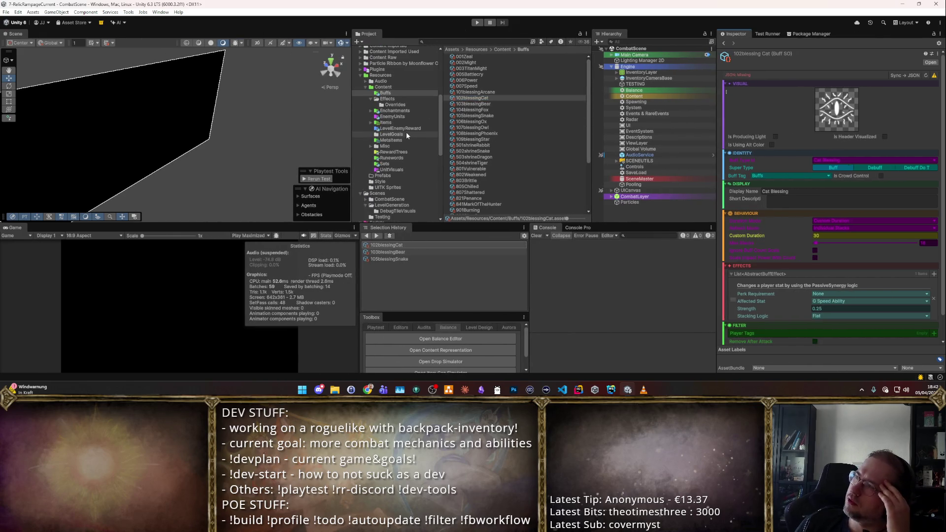
{"action": "left_click", "coordinate": [472, 110]}
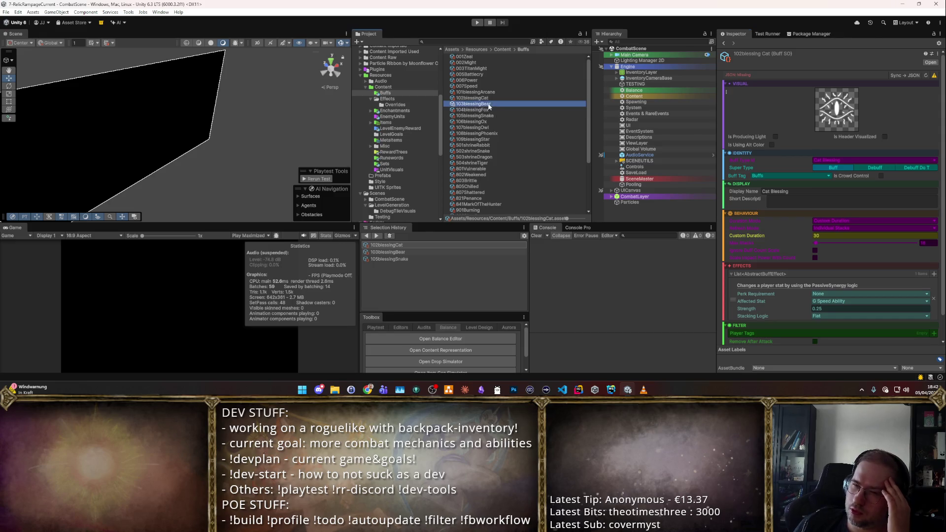
{"action": "left_click", "coordinate": [472, 97]}
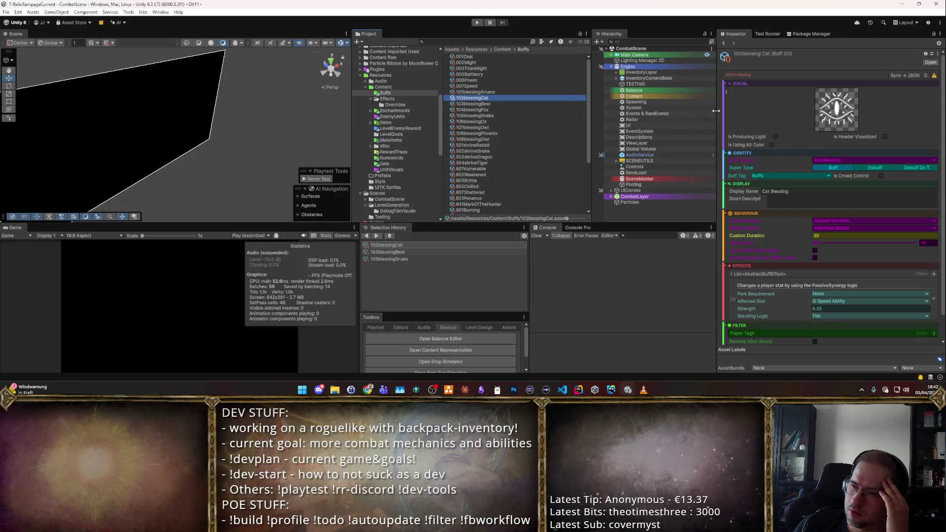
{"action": "left_click_drag", "start_coordinate": [717, 118], "coordinate": [592, 118]}
{"action": "left_click", "coordinate": [419, 98]}
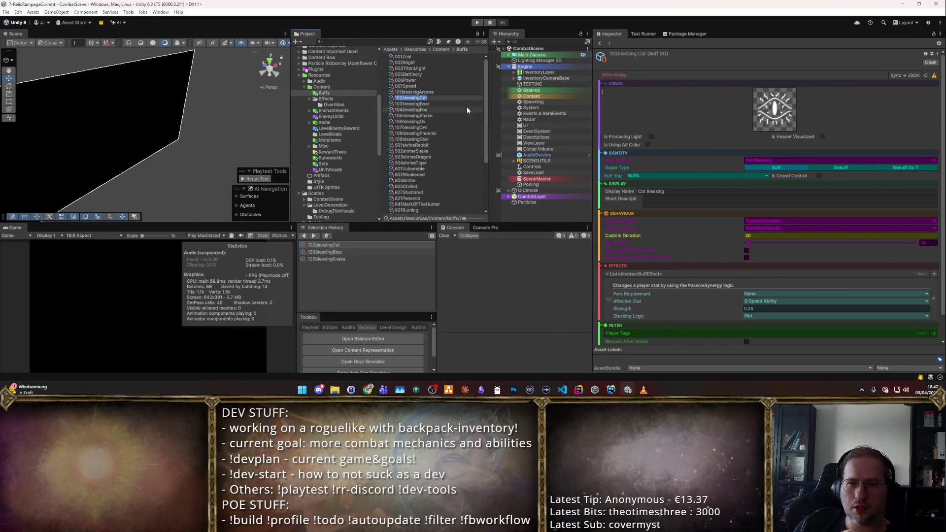
{"action": "left_click", "coordinate": [411, 109]}
{"action": "left_click", "coordinate": [427, 97]}
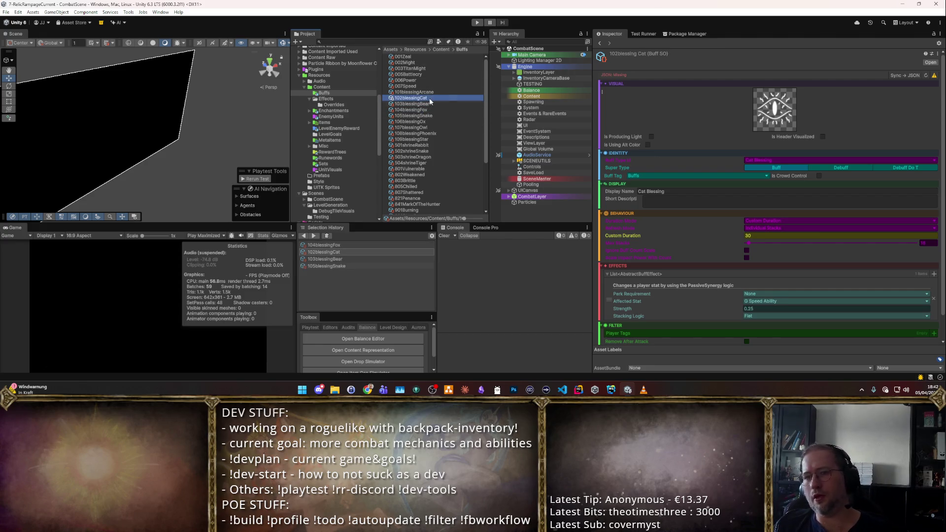
- Browse Items through CORE_Weapons P1, then open CORE_Utilities' support P2 potion folder
{"action": "key", "text": "alt"}
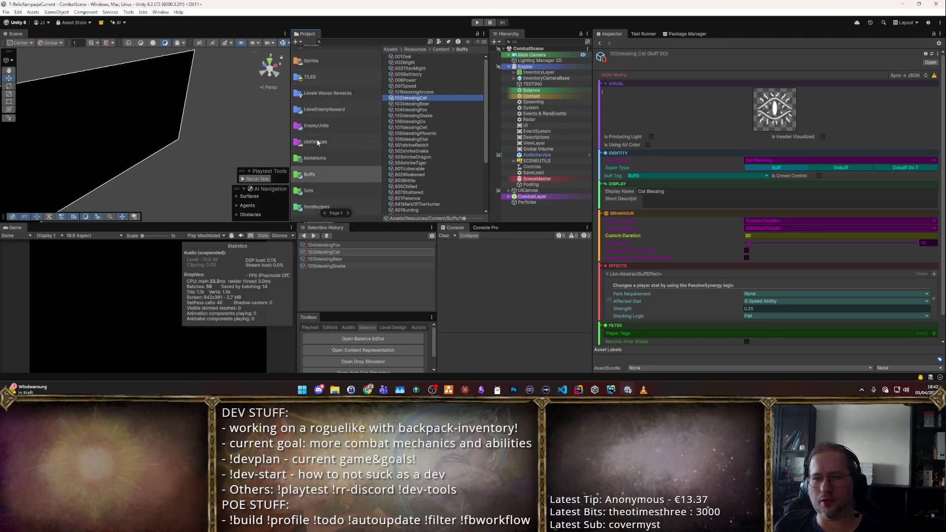
{"action": "scroll", "coordinate": [354, 164], "scroll_direction": "up", "scroll_amount": 3}
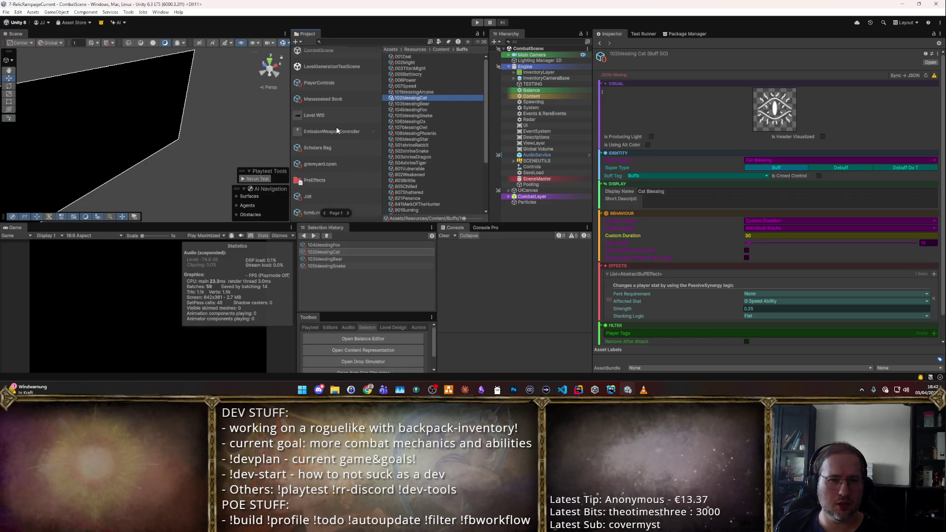
{"action": "left_click", "coordinate": [342, 93]}
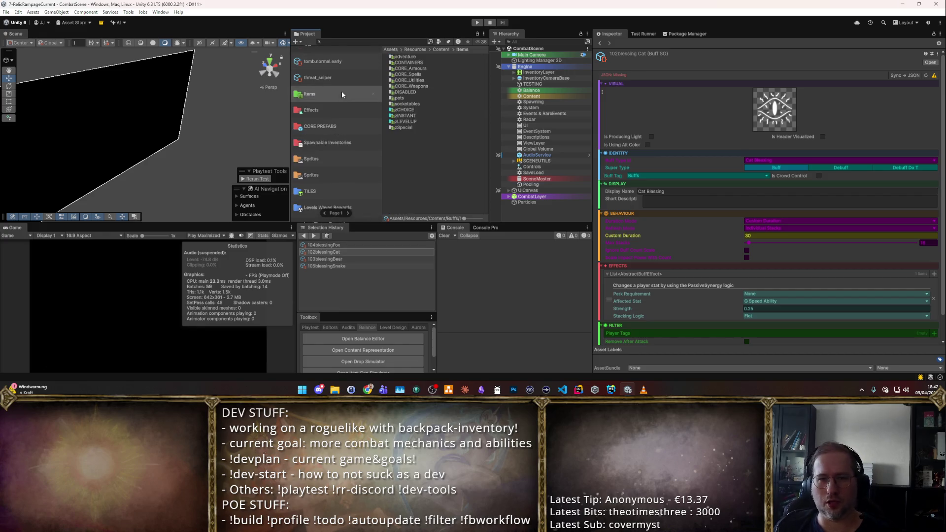
{"action": "double_click", "coordinate": [414, 87]}
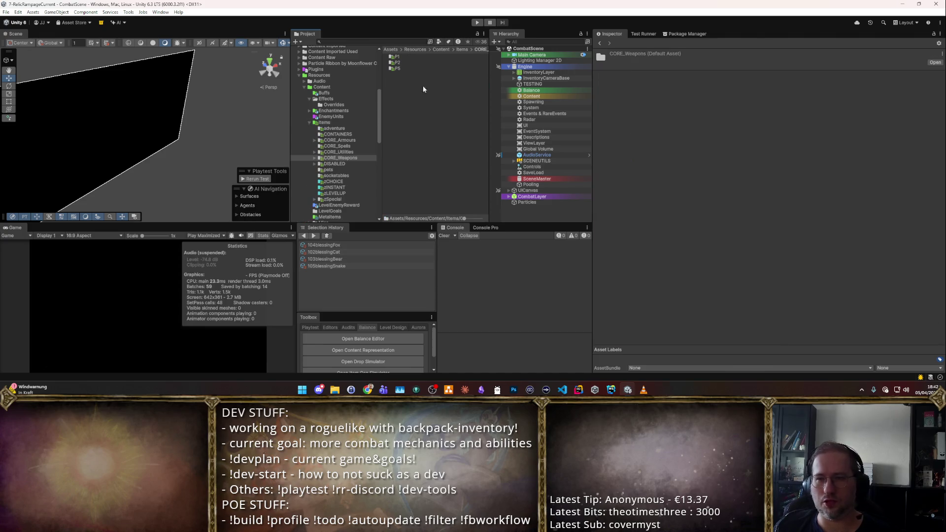
{"action": "double_click", "coordinate": [397, 57]}
{"action": "left_click", "coordinate": [403, 63]}
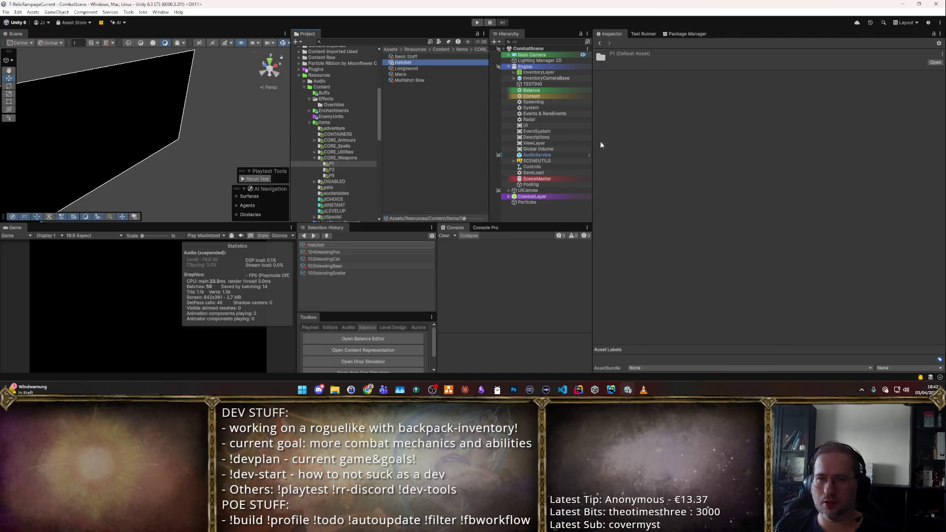
{"action": "scroll", "coordinate": [347, 99], "scroll_direction": "down", "scroll_amount": 4}
{"action": "left_click", "coordinate": [348, 85]}
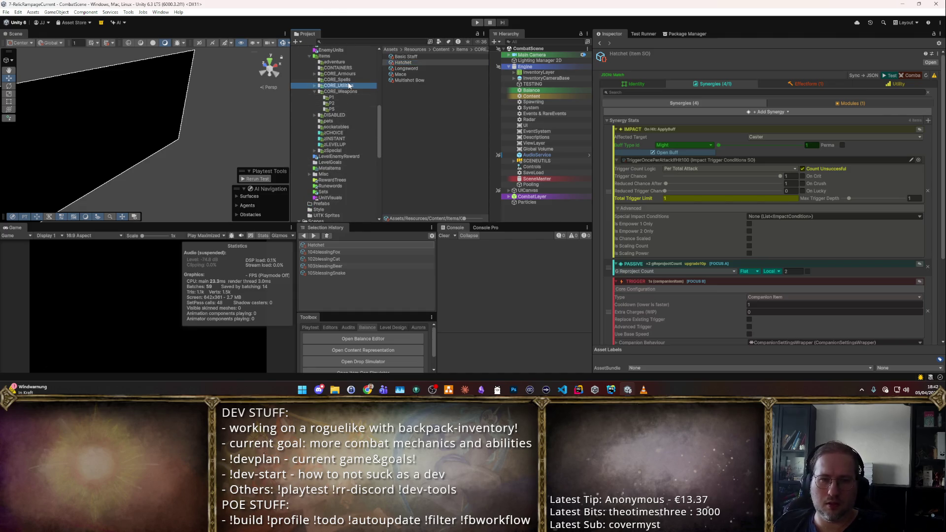
{"action": "double_click", "coordinate": [420, 79]}
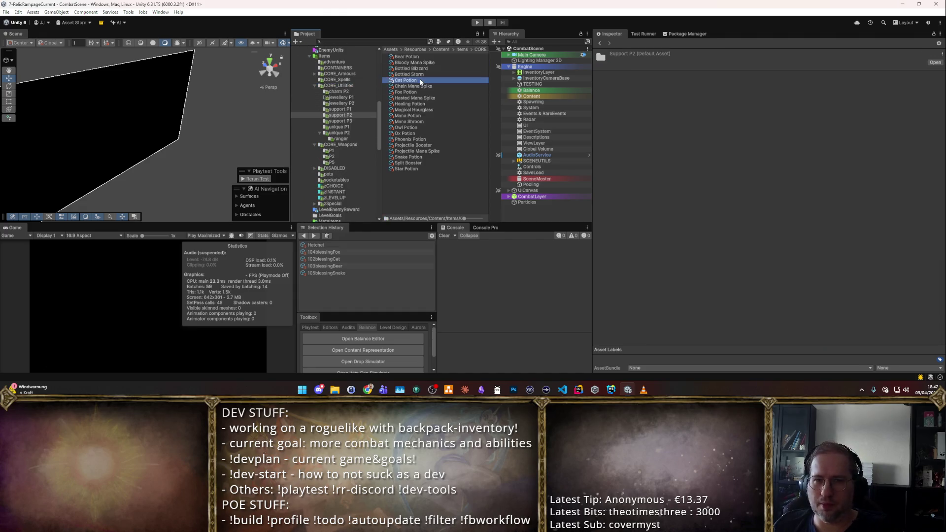
- Add a FormBasedImpactSynergy to Bear Potion
{"action": "left_click", "coordinate": [420, 80]}
{"action": "left_click", "coordinate": [419, 56]}
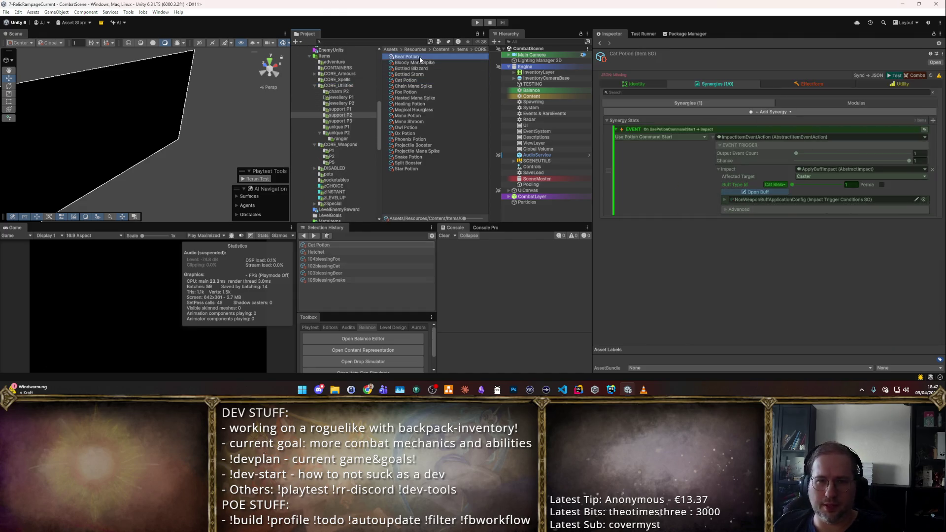
{"action": "left_click", "coordinate": [933, 120]}
{"action": "type", "text": "Form"}
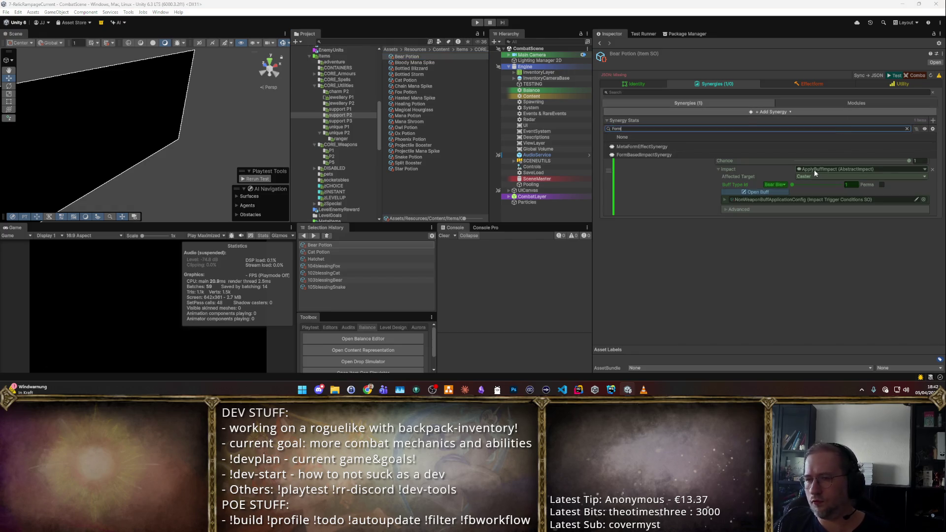
{"action": "key", "text": "Return"}
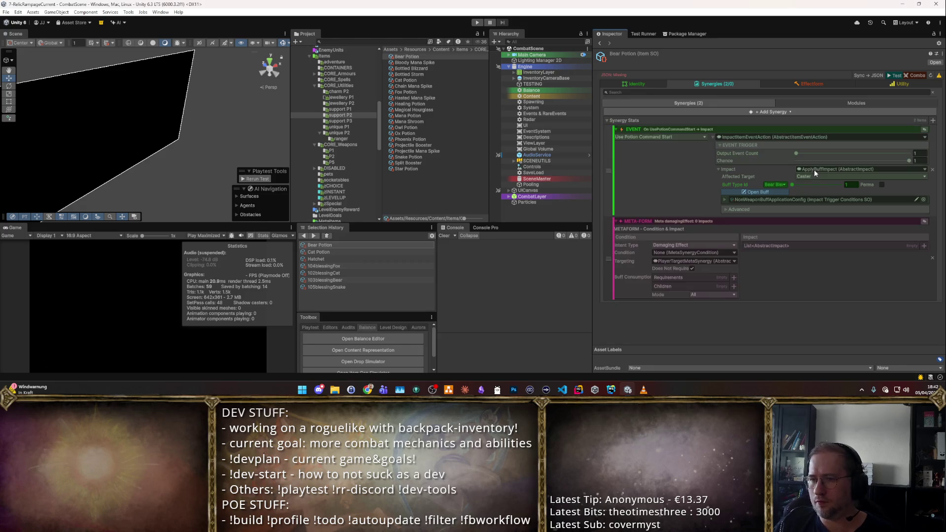
- Set the synergy to Positive with OnEventMetaSynergyCondition, cooldown 0.1, and PlayerTargetMetaSynergy targeting
{"action": "left_click", "coordinate": [727, 245]}
{"action": "left_click", "coordinate": [683, 276]}
{"action": "left_click", "coordinate": [724, 253]}
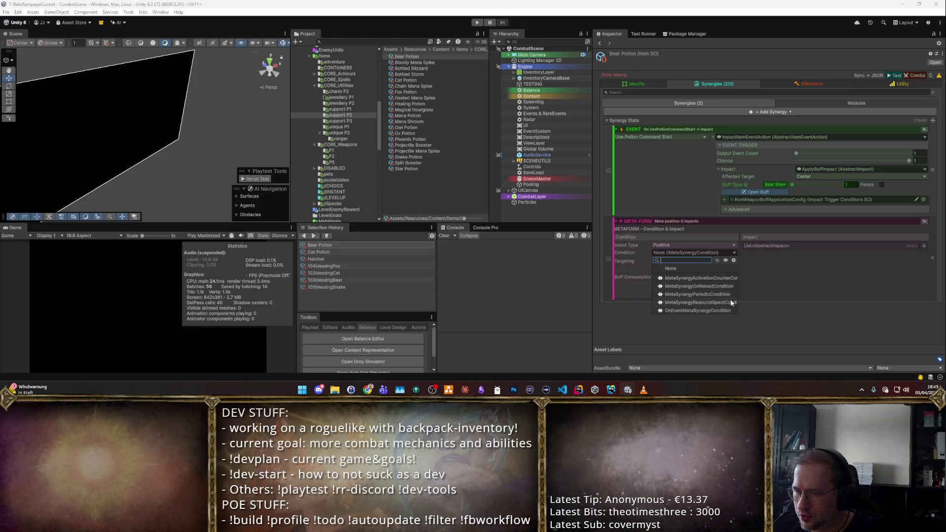
{"action": "left_click", "coordinate": [721, 312]}
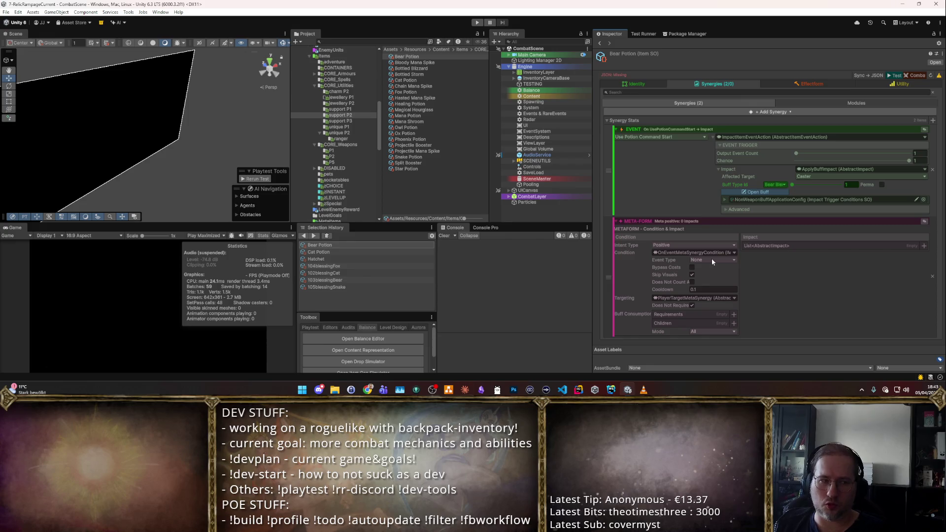
{"action": "left_click", "coordinate": [725, 291]}
{"action": "left_click", "coordinate": [694, 289]}
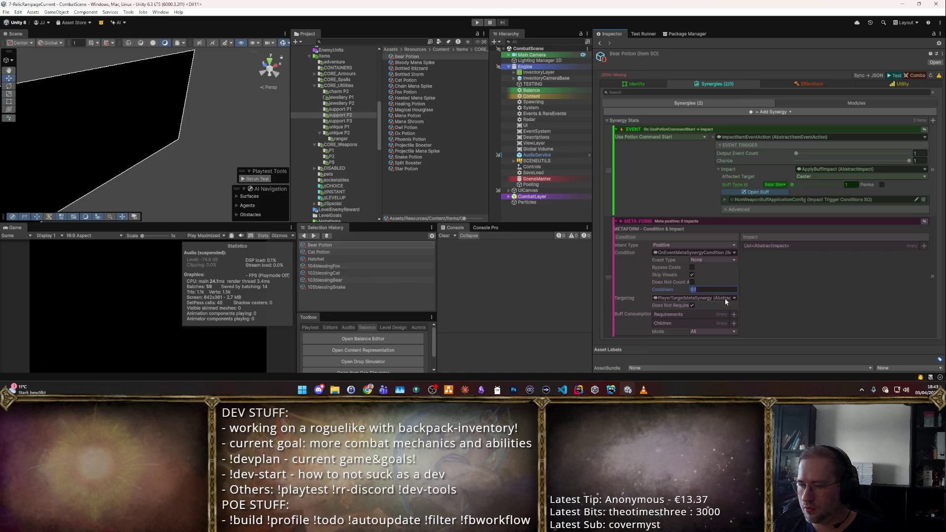
{"action": "key", "text": "Tab"}
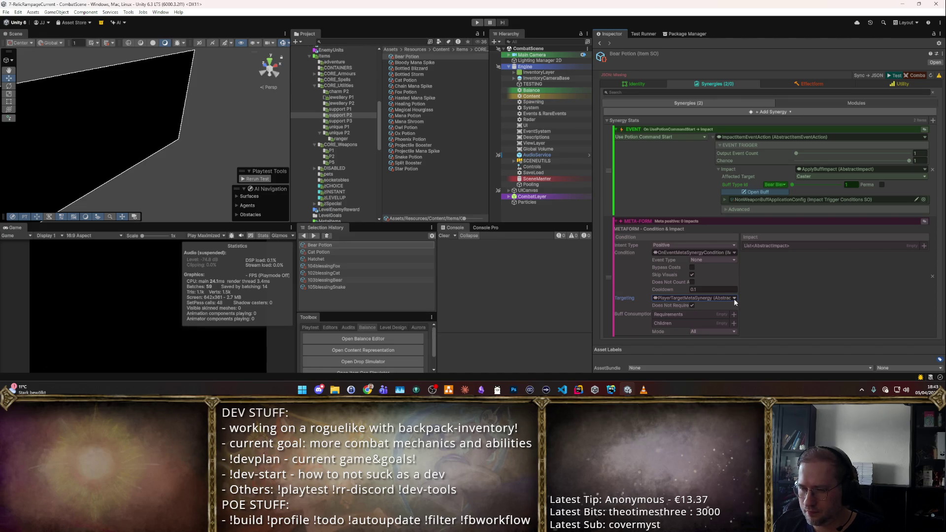
{"action": "left_click", "coordinate": [734, 298]}
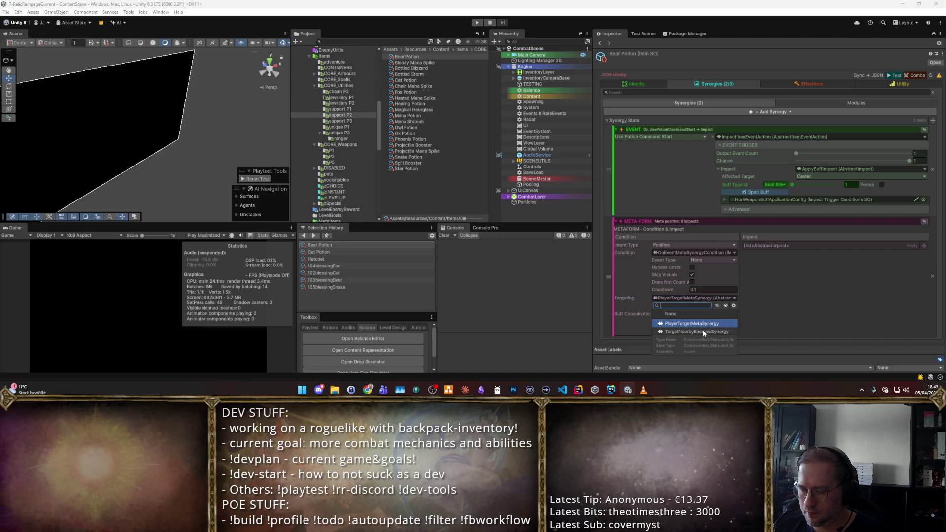
{"action": "left_click", "coordinate": [759, 314]}
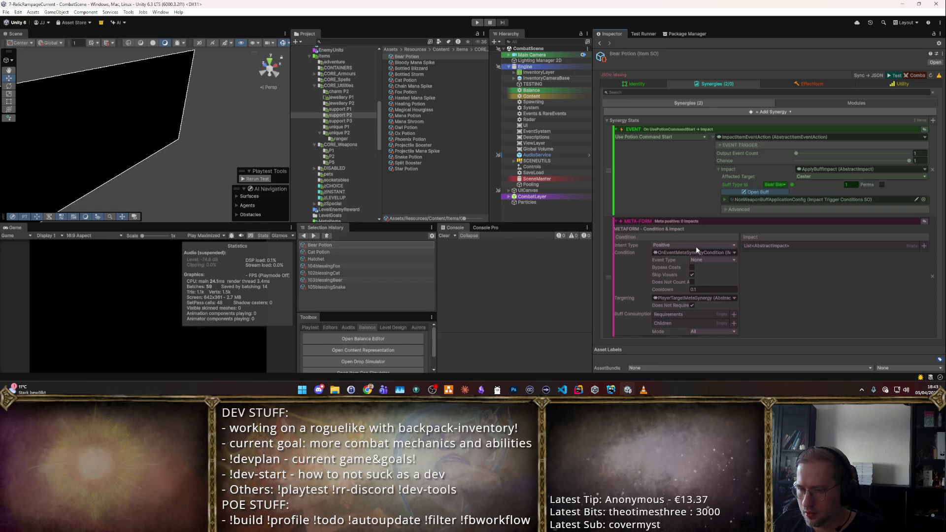
- Set the trigger event to Use Potion Command Start
{"action": "left_click", "coordinate": [713, 261]}
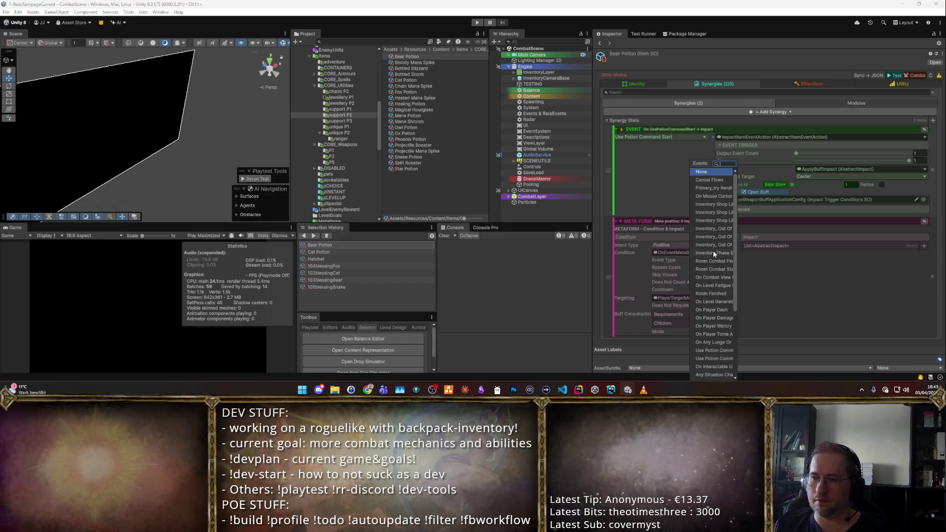
{"action": "type", "text": "Use P"}
{"action": "key", "text": "Down"}
{"action": "key", "text": "Return"}
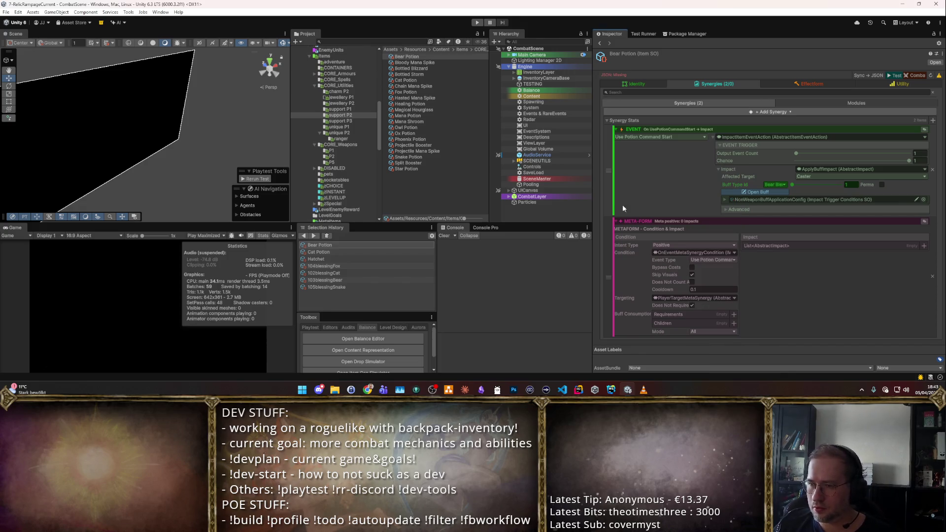
{"action": "mouse_move", "coordinate": [593, 187]}
{"action": "left_mouse_down"}
{"action": "mouse_move", "coordinate": [281, 158]}
{"action": "mouse_move", "coordinate": [443, 159]}
{"action": "left_mouse_up"}
{"action": "left_click", "coordinate": [558, 259]}
{"action": "key", "text": "Escape"}
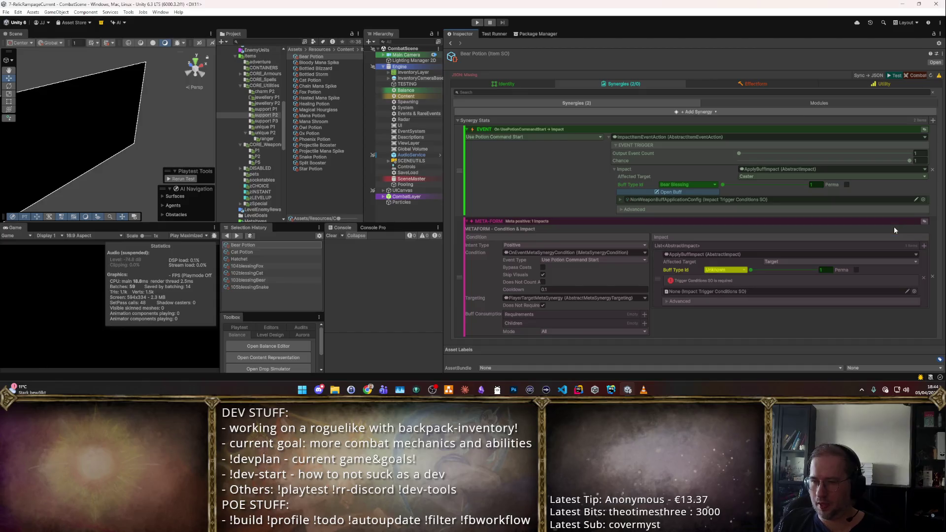
- Make the buff impact give the Caster Bear Blessing with NonWeaponBuffApplicationConfig trigger conditions
{"action": "left_click", "coordinate": [849, 260]}
{"action": "type", "text": "c"}
{"action": "left_click", "coordinate": [803, 277]}
{"action": "left_click", "coordinate": [729, 269]}
{"action": "type", "text": "bear"}
{"action": "key", "text": "Return"}
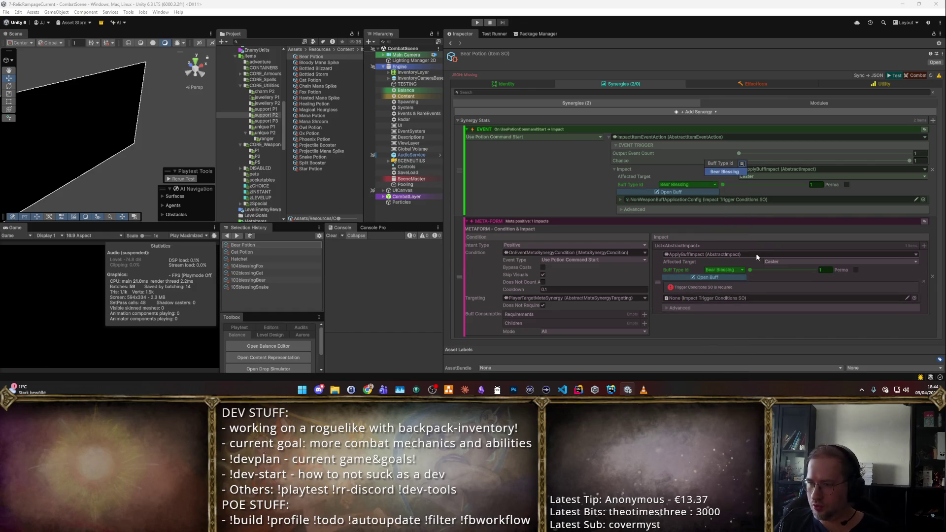
{"action": "left_click", "coordinate": [914, 298]}
{"action": "double_click", "coordinate": [323, 203]}
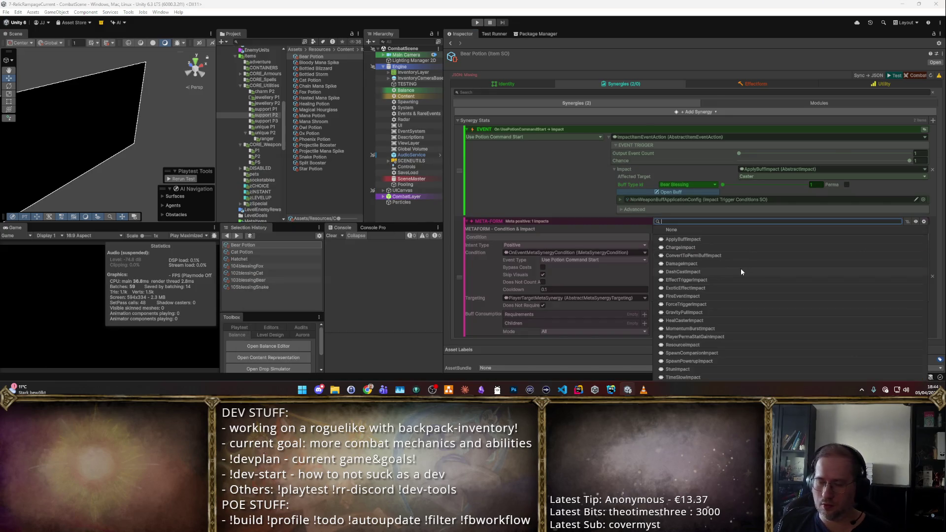
- Add a FireEventImpact targeting the Caster that fires Use Potion Command End
{"action": "left_click", "coordinate": [741, 296]}
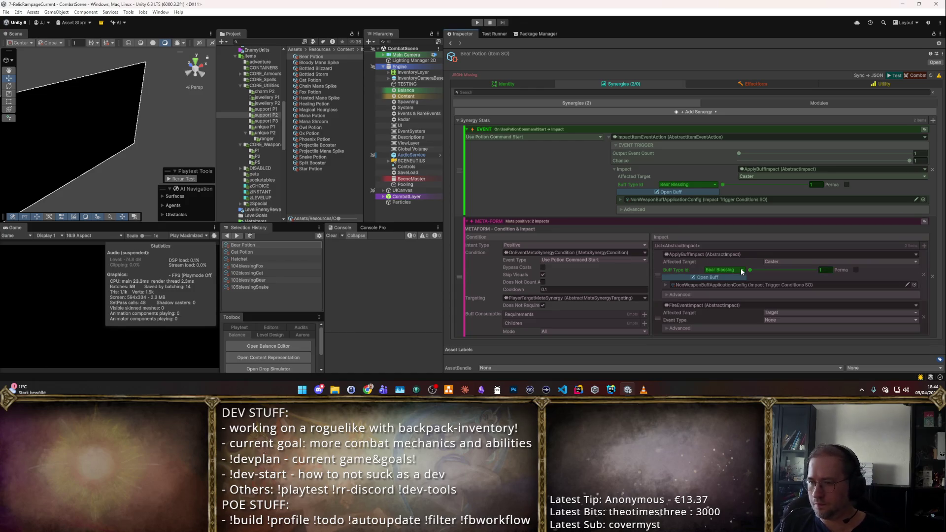
{"action": "left_click", "coordinate": [793, 313]}
{"action": "left_click", "coordinate": [779, 328]}
{"action": "left_click", "coordinate": [778, 320]}
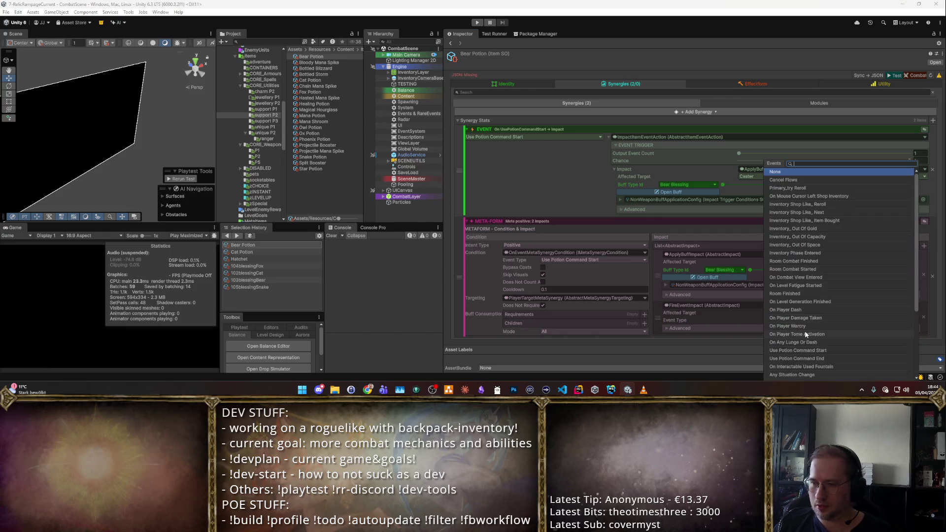
{"action": "type", "text": "Pot"}
{"action": "key", "text": "Down"}
{"action": "key", "text": "Up"}
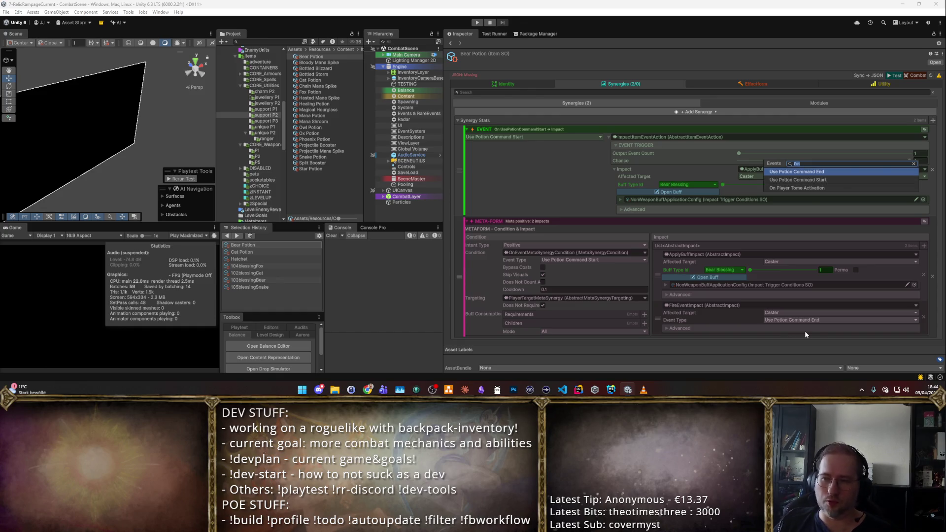
{"action": "key", "text": "Return"}
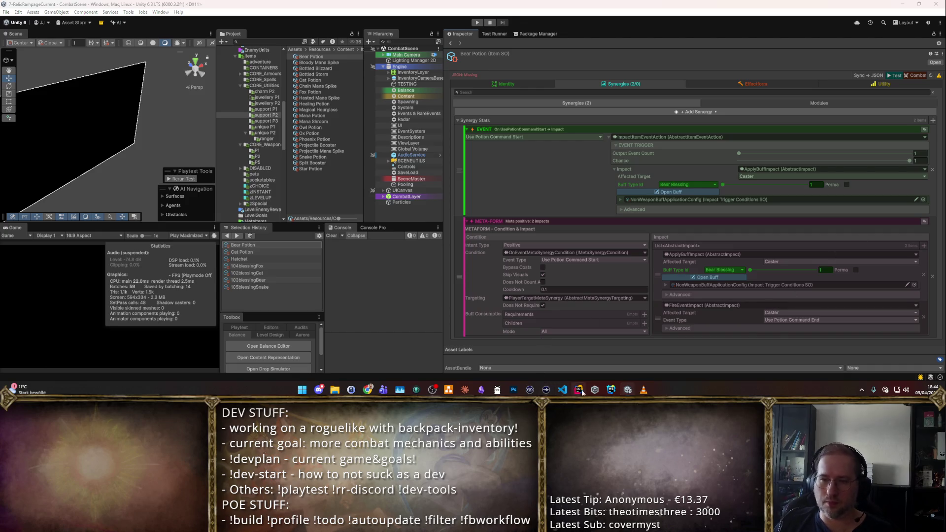
{"action": "left_click", "coordinate": [578, 390]}
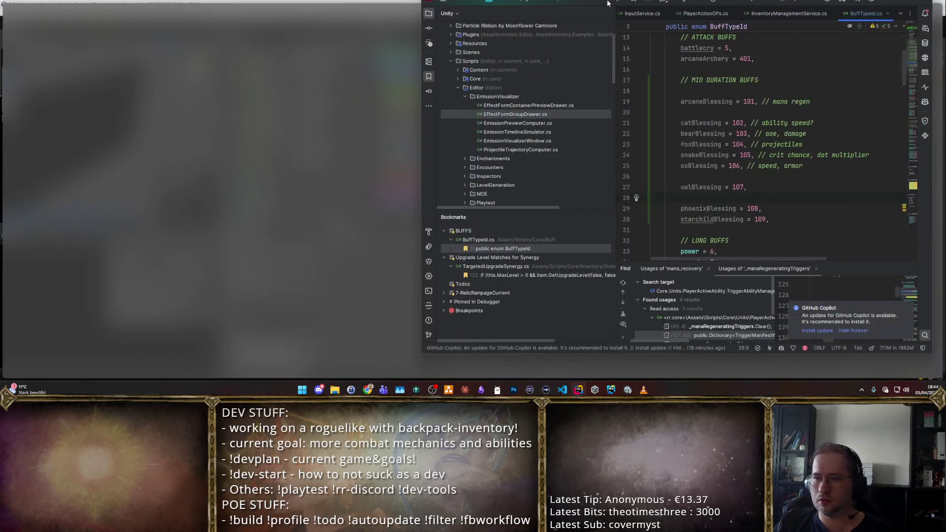
- Open the Events enum in EventMatrix.cs in Rider
{"action": "key", "text": "ctrl+shift+alt+t"}
{"action": "type", "text": "Events"}
{"action": "key", "text": "Return"}
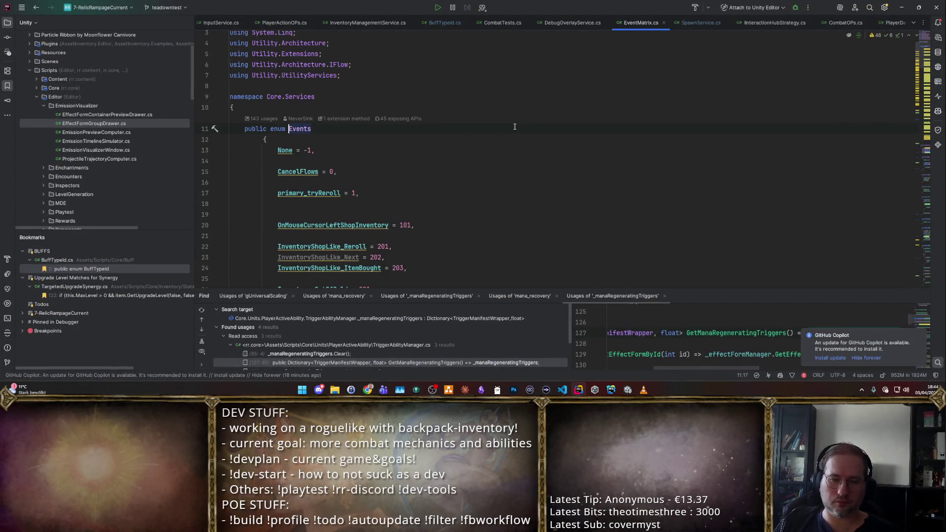
{"action": "scroll", "coordinate": [512, 148], "scroll_direction": "down", "scroll_amount": 15}
- Draft a PotionConsumed entry after QueuedActionFinished, then remove it again
{"action": "left_click", "coordinate": [392, 170]}
{"action": "key", "text": "Return"}
{"action": "key", "text": "Return"}
{"action": "type", "text": "PotionConsumed ="}
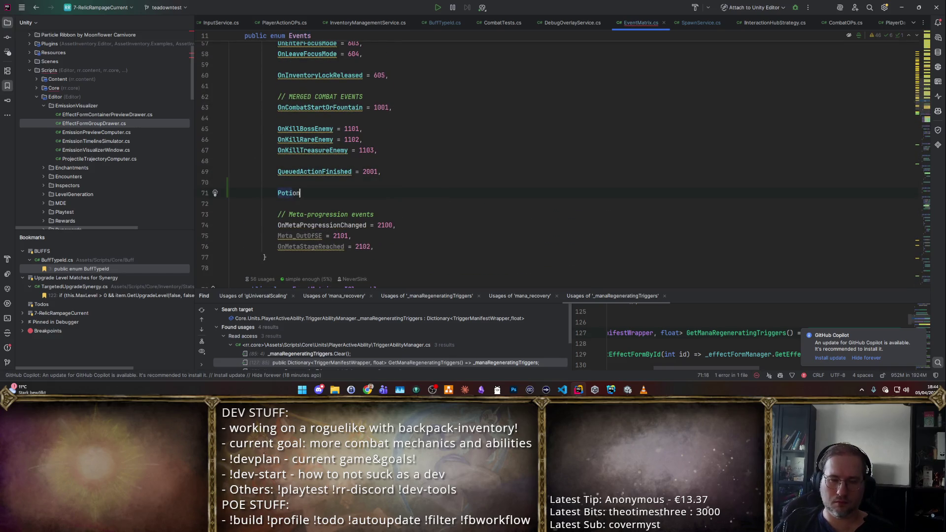
{"action": "key", "text": "Escape"}
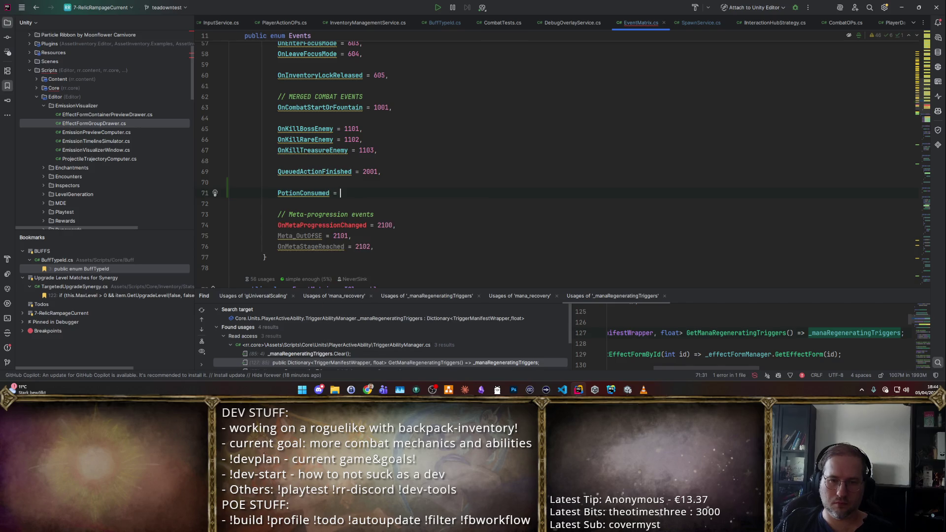
{"action": "key", "text": "shift+Home"}
{"action": "key", "text": "BackSpace"}
{"action": "key", "text": "BackSpace"}
{"action": "key", "text": "Delete"}
{"action": "key", "text": "Down"}
{"action": "key", "text": "Down"}
{"action": "key", "text": "Down"}
{"action": "key", "text": "End"}
{"action": "key", "text": "Return"}
{"action": "key", "text": "Return"}
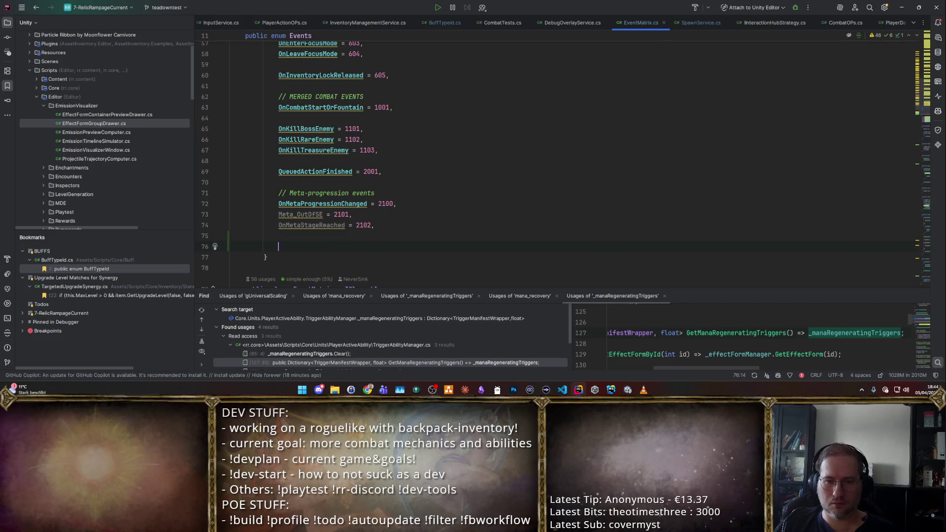
{"action": "key", "text": "BackSpace"}
{"action": "key", "text": "BackSpace"}
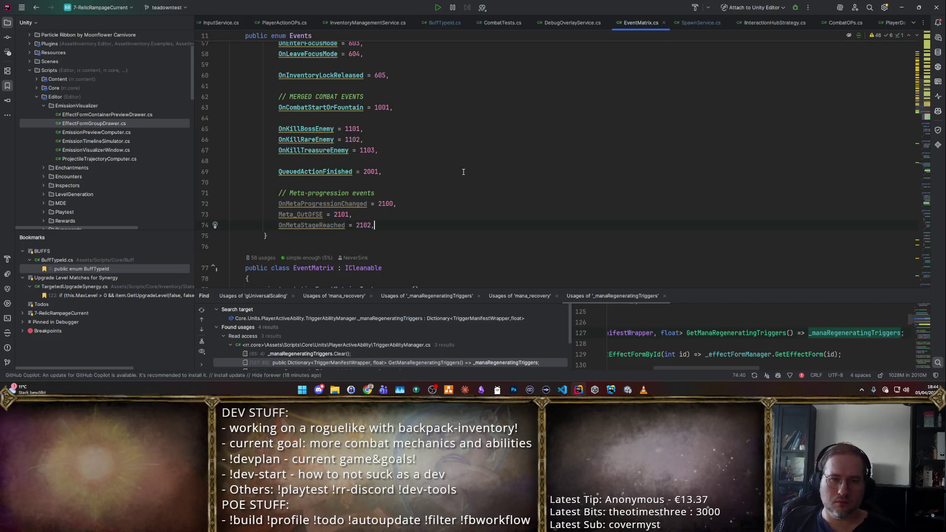
{"action": "scroll", "coordinate": [517, 156], "scroll_direction": "up", "scroll_amount": 1}
- Write an OnPotionUsedPrimaryEffect entry after OnPlayerTomeActivation
{"action": "key", "text": "ctrl+f"}
{"action": "type", "text": "tome"}
{"action": "key", "text": "Escape"}
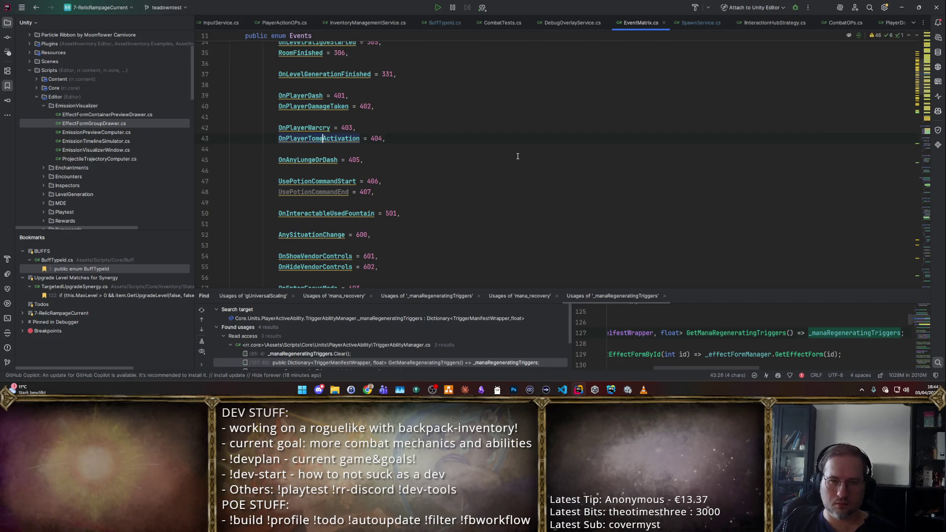
{"action": "key", "text": "End"}
{"action": "key", "text": "Return"}
{"action": "type", "text": "PotionConsumed ="}
{"action": "key", "text": "ctrl+BackSpace"}
{"action": "key", "text": "ctrl+BackSpace"}
{"action": "type", "text": "OnPotionUsedPrimaryA"}
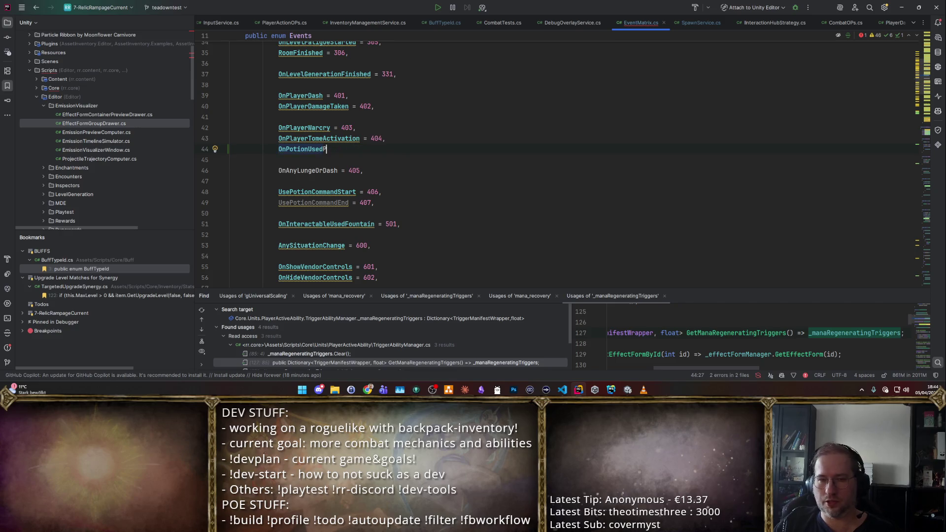
{"action": "key", "text": "BackSpace"}
{"action": "type", "text": "Effect"}
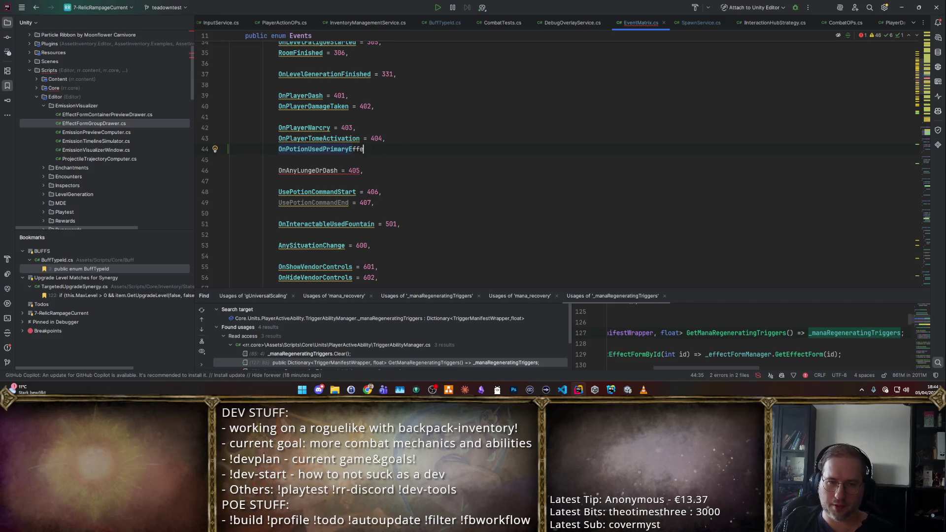
- Move OnPotionUsedPrimaryEffect below UsePotionCommandEnd and give it value 408
{"action": "key", "text": "ctrl+x"}
{"action": "key", "text": "Down"}
{"action": "key", "text": "Down"}
{"action": "key", "text": "Down"}
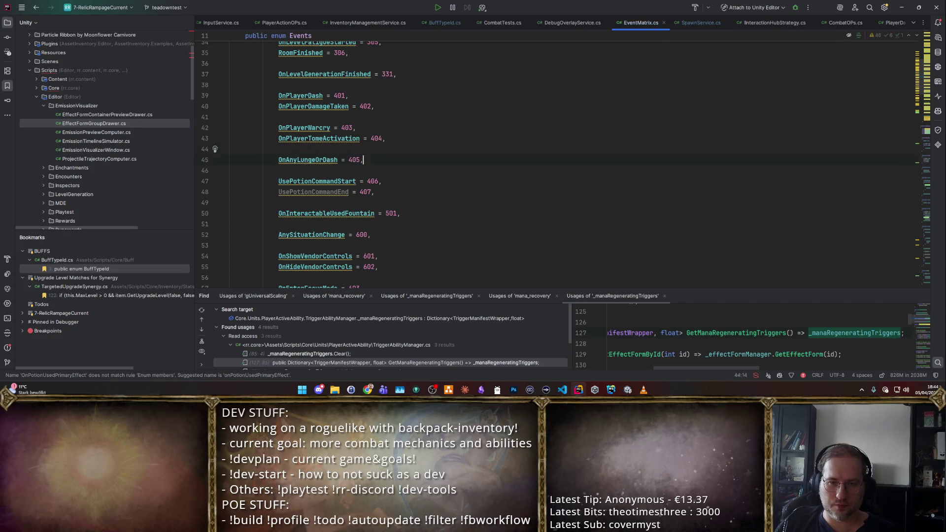
{"action": "key", "text": "Return"}
{"action": "key", "text": "Return"}
{"action": "key", "text": "Up"}
{"action": "key", "text": "ctrl+v"}
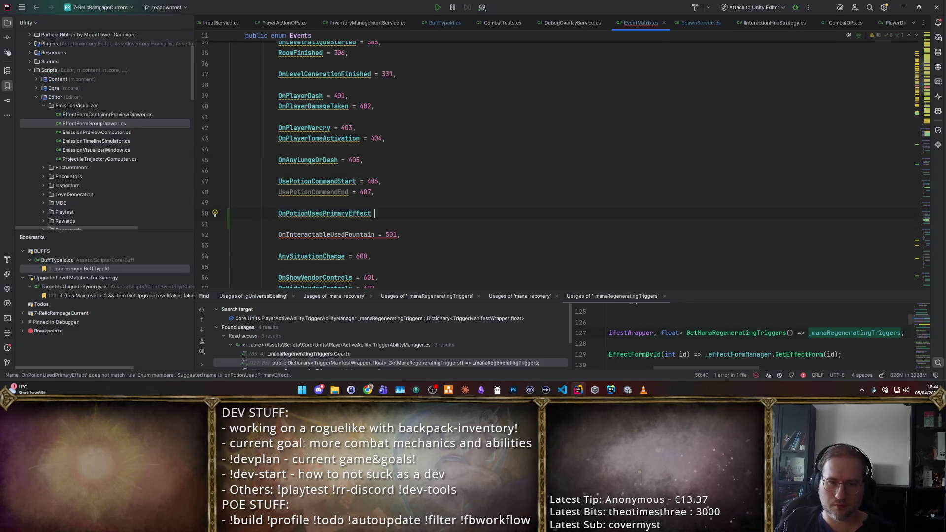
{"action": "type", "text": "="}
{"action": "key", "text": "Tab"}
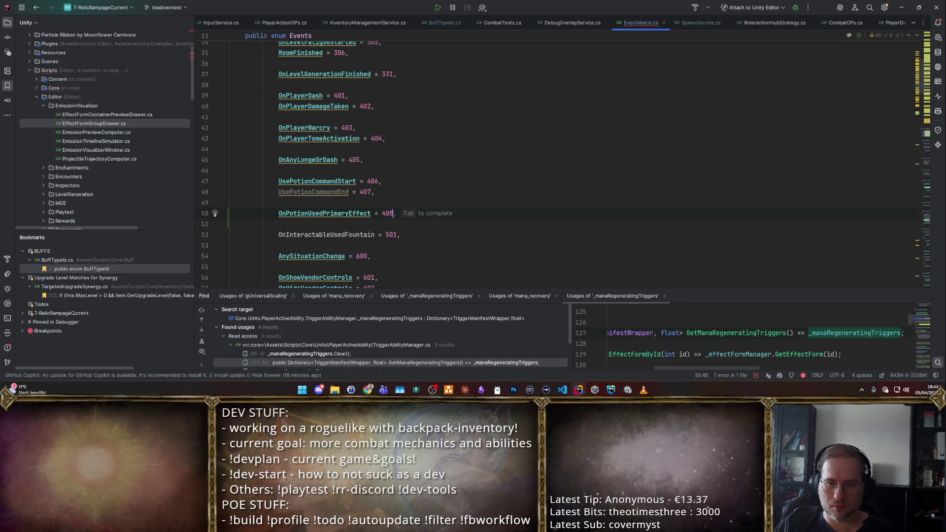
- Duplicate it as OnPotionUsedSecondaryEffect = 409 and save the file
{"action": "key", "text": "ctrl+d"}
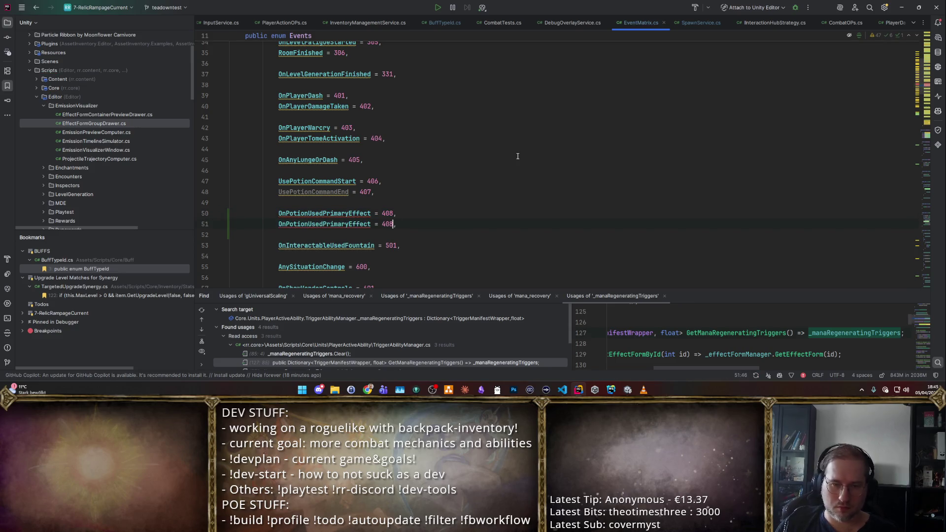
{"action": "key", "text": "Home"}
{"action": "key", "text": "End"}
{"action": "key", "text": "Left"}
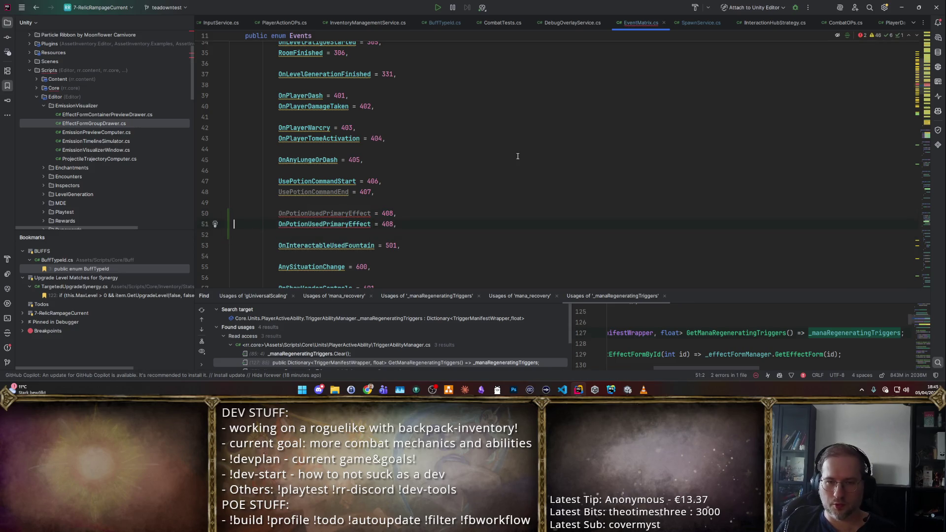
{"action": "key", "text": "BackSpace"}
{"action": "type", "text": "9"}
{"action": "key", "text": "ctrl+Left"}
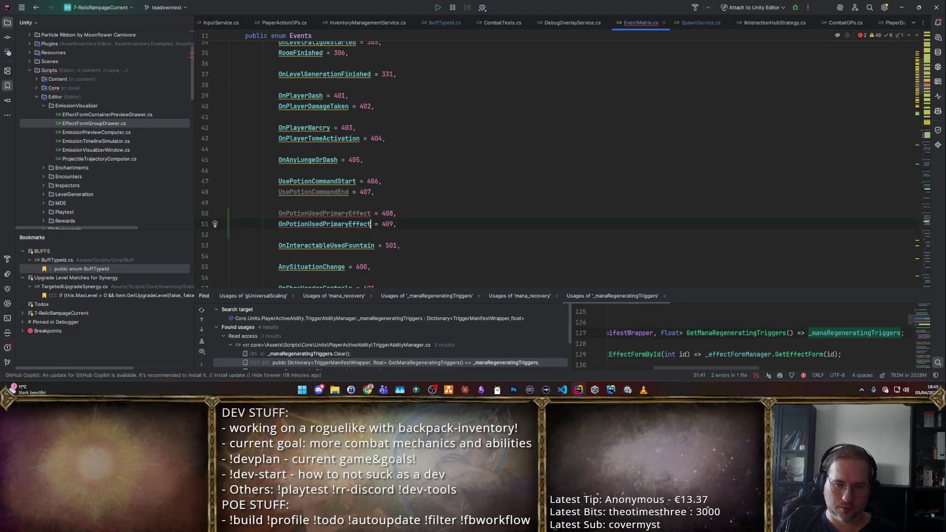
{"action": "key", "text": "ctrl+BackSpace"}
{"action": "type", "text": "Secondary"}
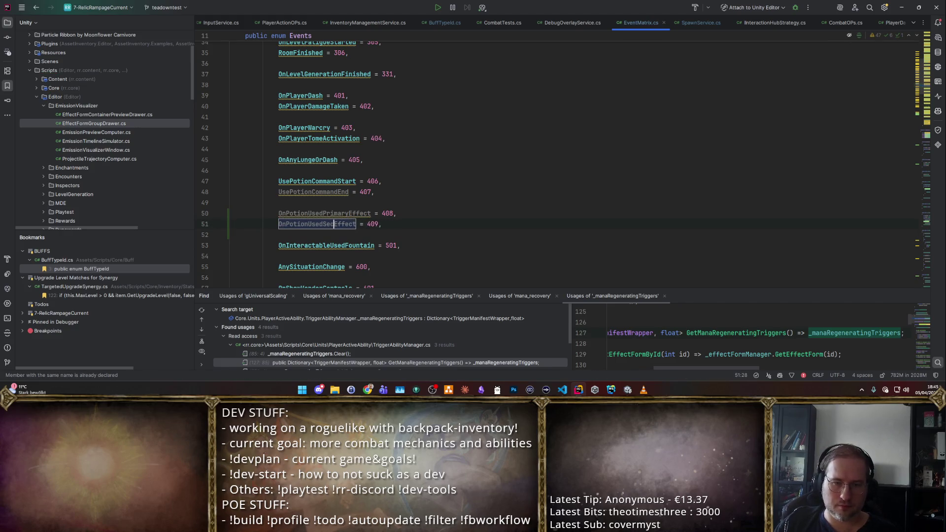
{"action": "key", "text": "End"}
{"action": "key", "text": "ctrl+s"}
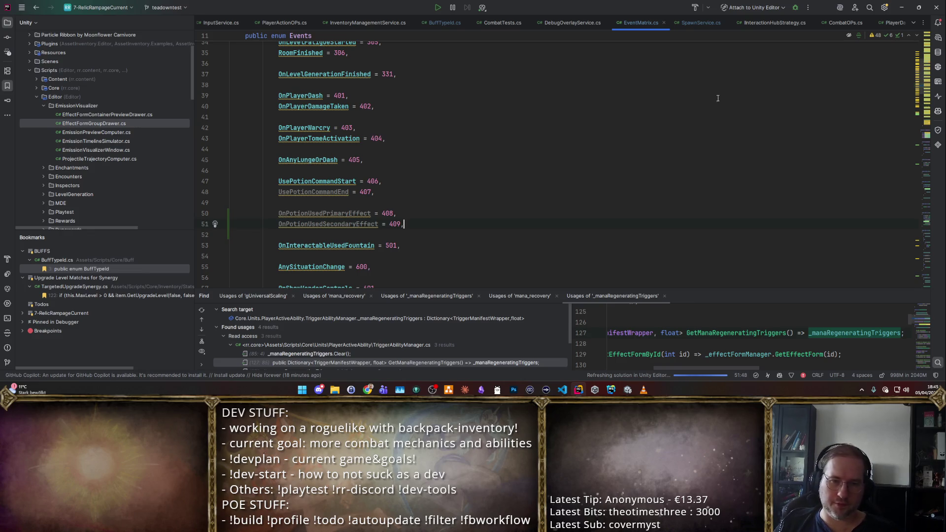
{"action": "key", "text": "alt+Tab"}
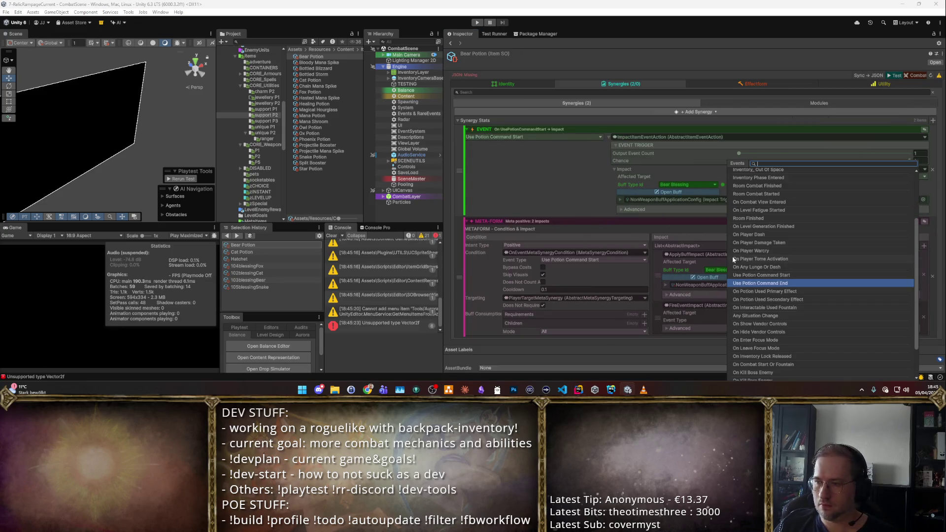
- Set the FireEventImpact's Event Type to On Potion Used Primary Effect
{"action": "left_click", "coordinate": [733, 291]}
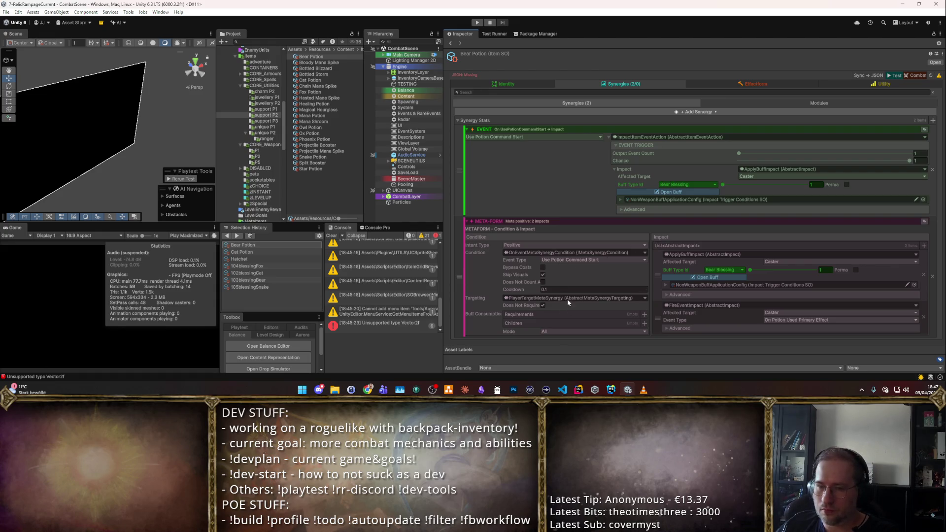
{"action": "left_click", "coordinate": [586, 289]}
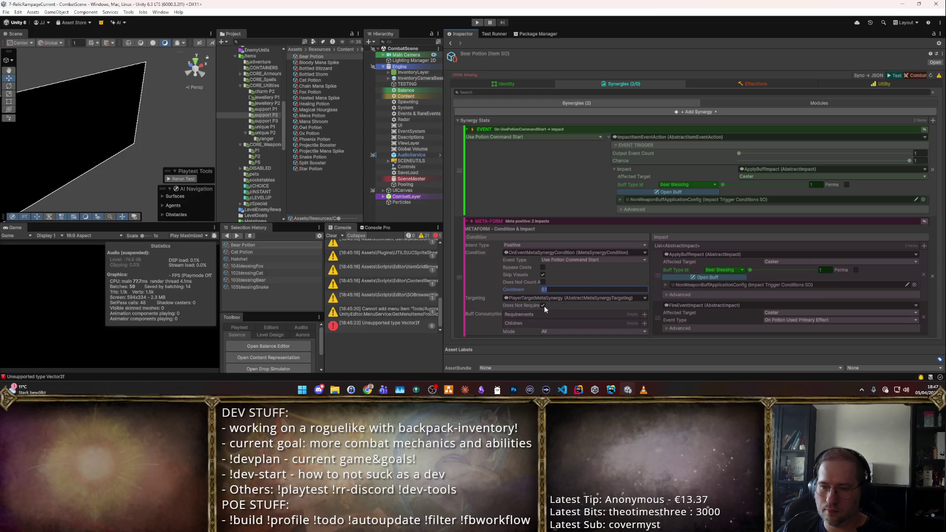
- Keep logic mode All, delete the Use Potion Command Start synergy, collapse trigger settings, and play
{"action": "left_click", "coordinate": [548, 331]}
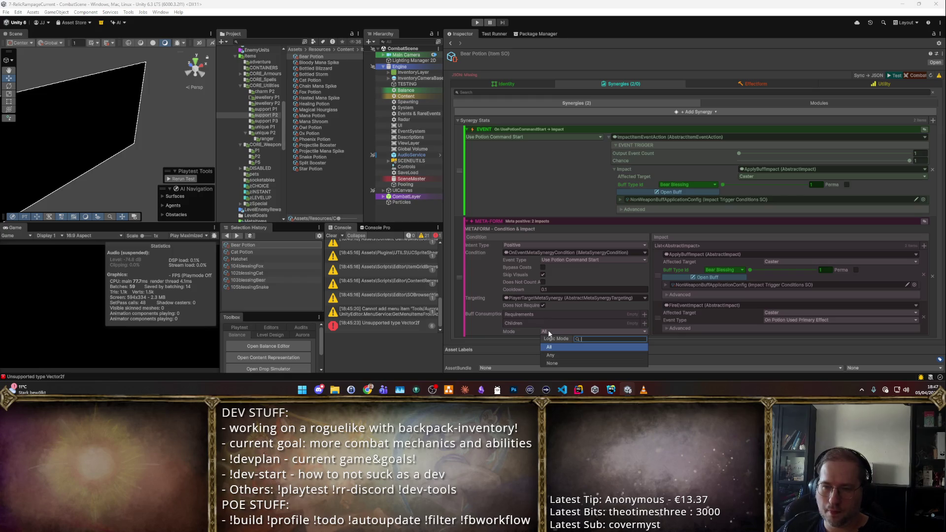
{"action": "key", "text": "Escape"}
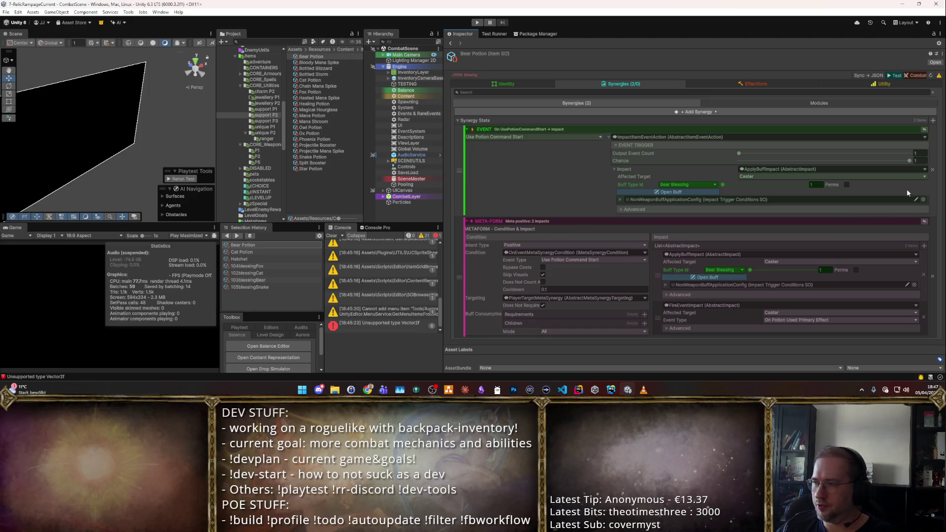
{"action": "left_click", "coordinate": [931, 170]}
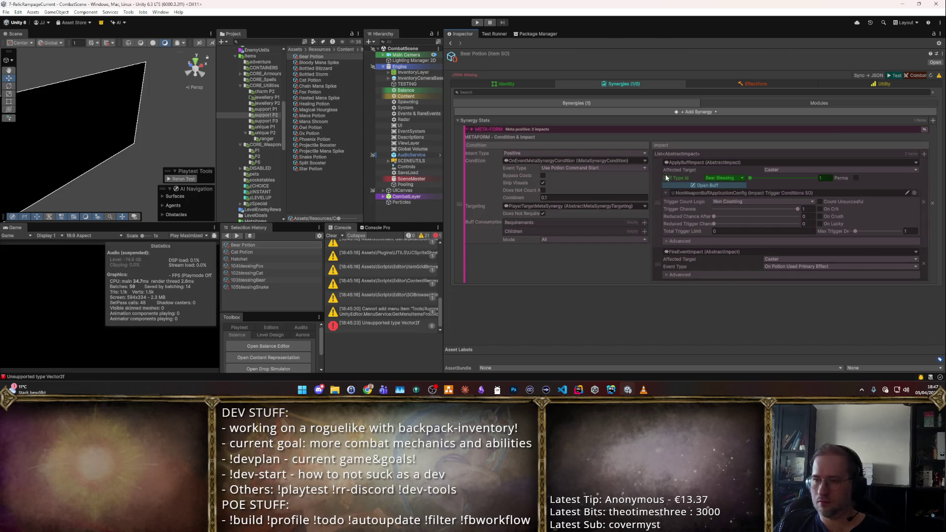
{"action": "left_click", "coordinate": [667, 192]}
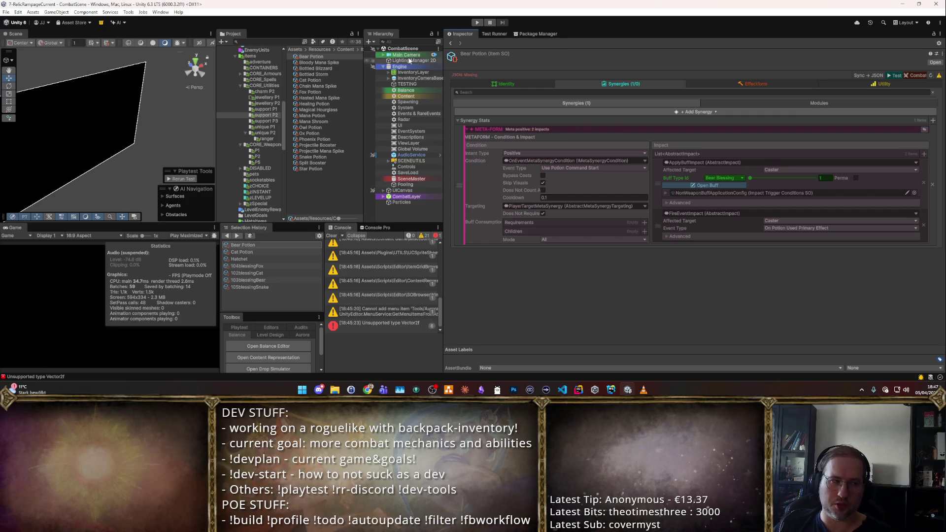
{"action": "left_click", "coordinate": [476, 22]}
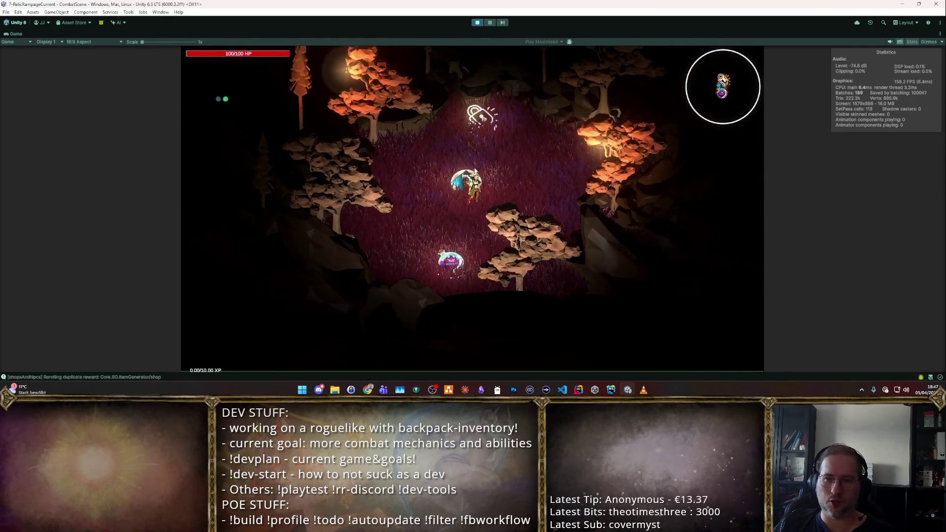
- Spawn a Bear Potion with the F2 cheat spawner and move it lower in the inventory grid
{"action": "key", "text": "F2"}
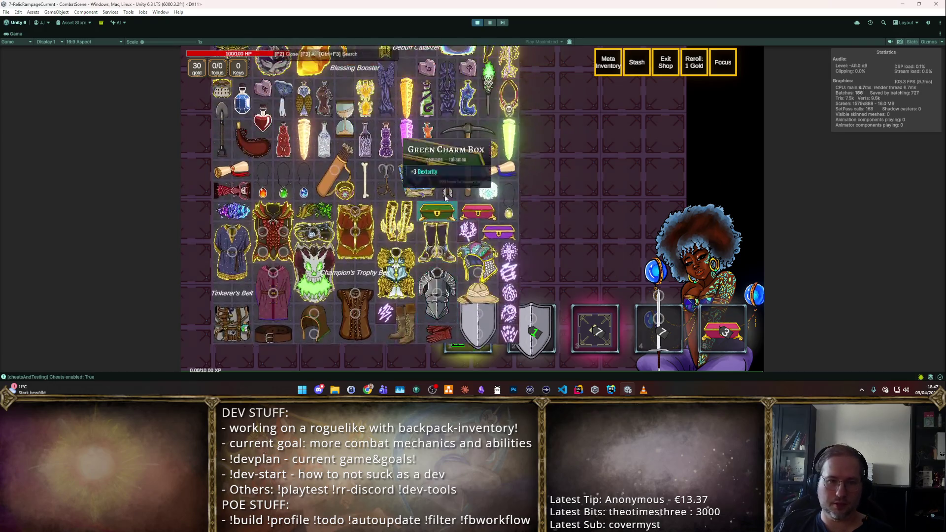
{"action": "mouse_move", "coordinate": [306, 144]}
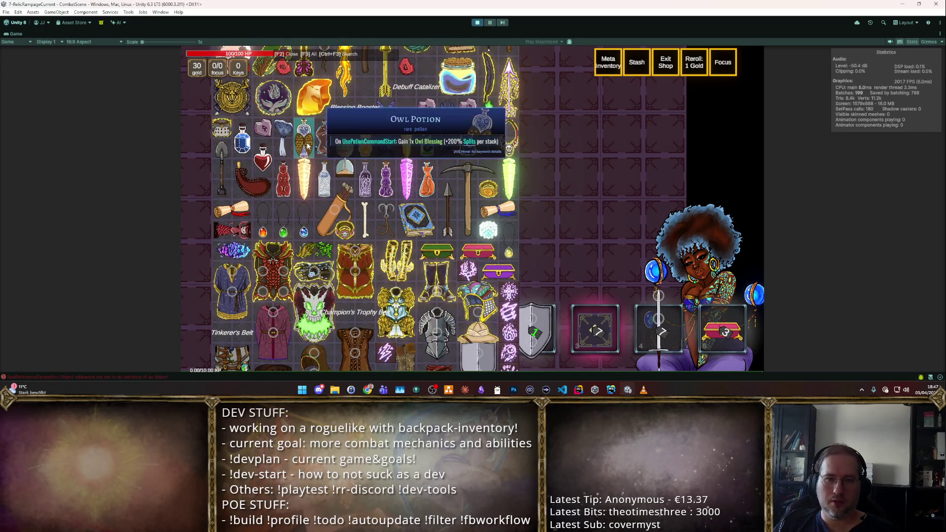
{"action": "scroll", "coordinate": [488, 187], "scroll_direction": "up", "scroll_amount": 3}
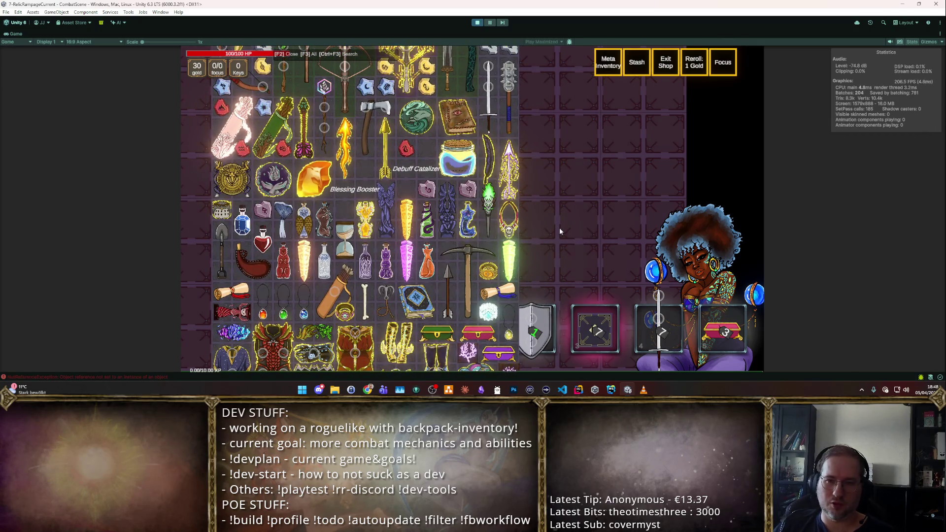
{"action": "mouse_move", "coordinate": [497, 211]}
{"action": "scroll", "coordinate": [497, 211], "scroll_direction": "down", "scroll_amount": 2}
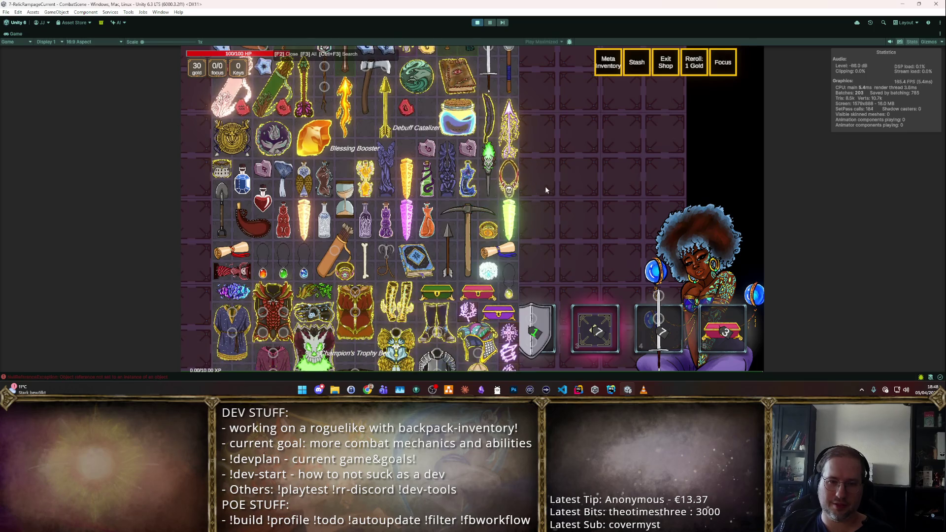
{"action": "scroll", "coordinate": [527, 198], "scroll_direction": "up", "scroll_amount": 1}
{"action": "left_click", "coordinate": [284, 240]}
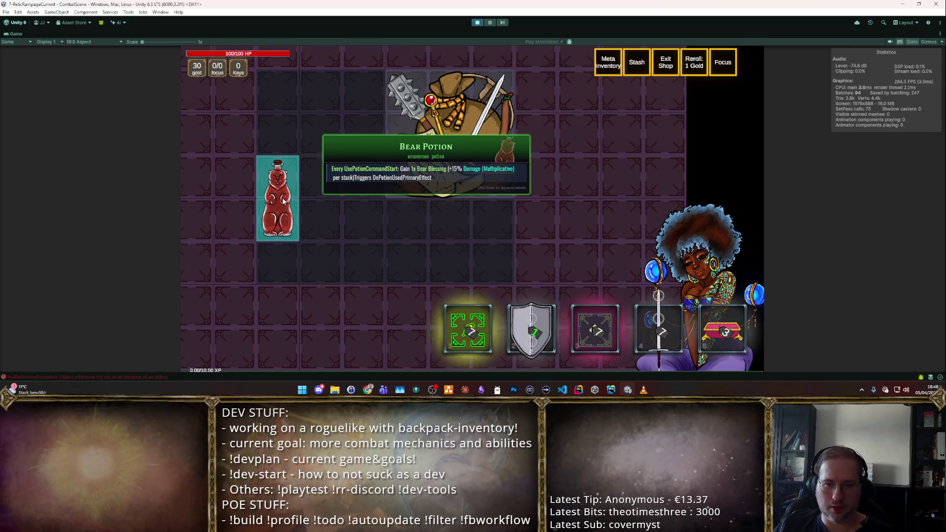
{"action": "mouse_move", "coordinate": [284, 201]}
{"action": "left_mouse_down"}
{"action": "mouse_move", "coordinate": [282, 241]}
{"action": "mouse_move", "coordinate": [307, 241]}
{"action": "left_mouse_up"}
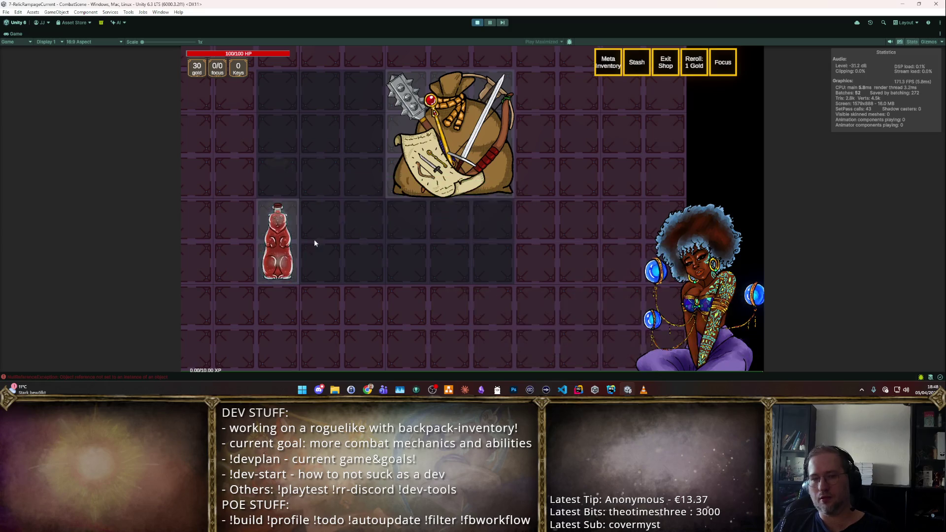
- Close the shop, walk into the first Exploration Zone, then stop play mode
{"action": "key", "text": "Escape"}
{"action": "key", "text": "w"}
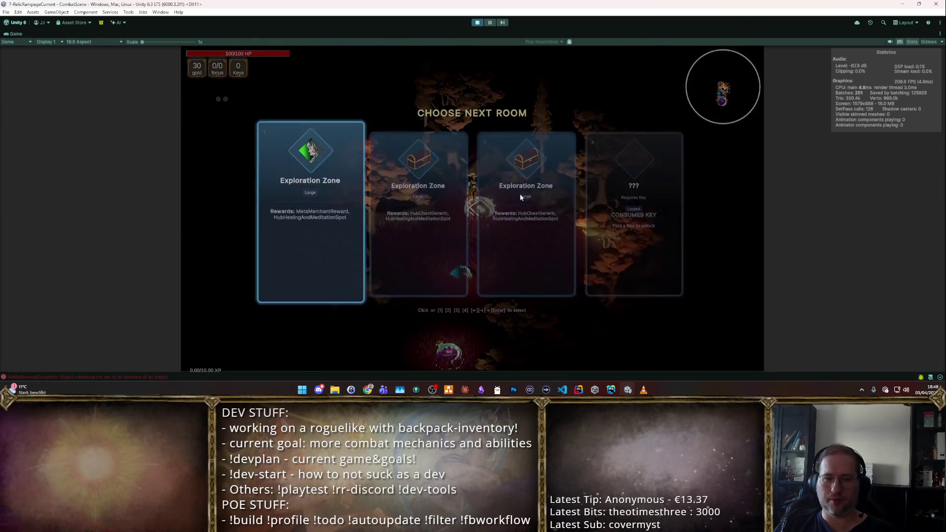
{"action": "left_click", "coordinate": [452, 197]}
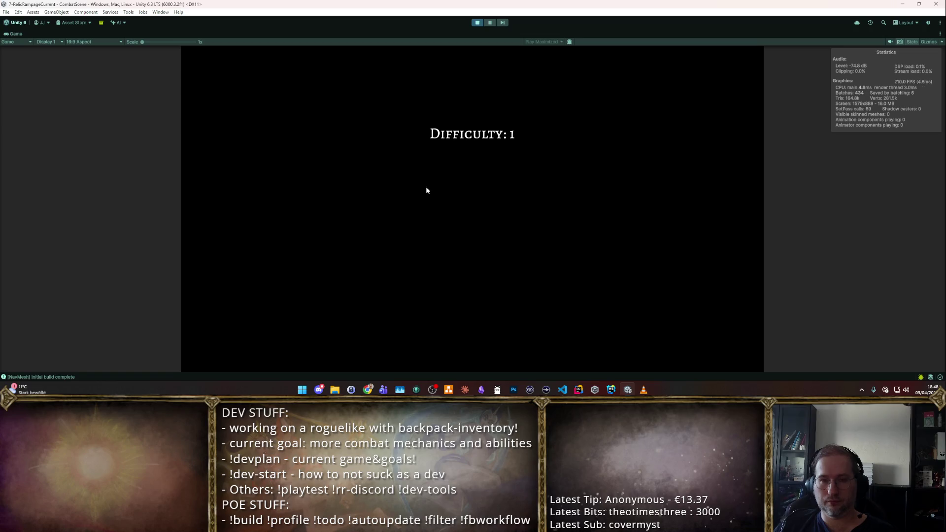
{"action": "key", "text": "d"}
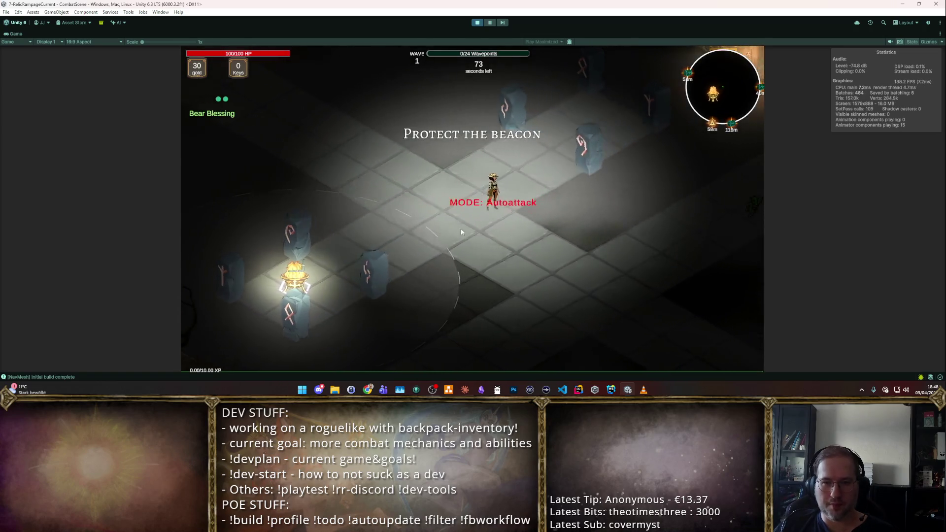
{"action": "left_click", "coordinate": [474, 24]}
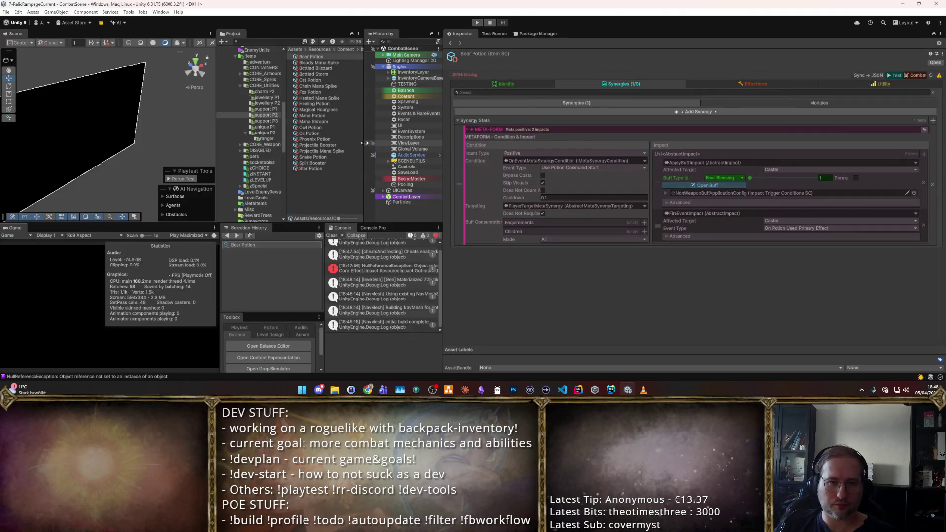
- Multi-select the Cat, Fox, Mana, Owl, Ox, Phoenix, Snake and Star Potion items
{"action": "right_click", "coordinate": [462, 178]}
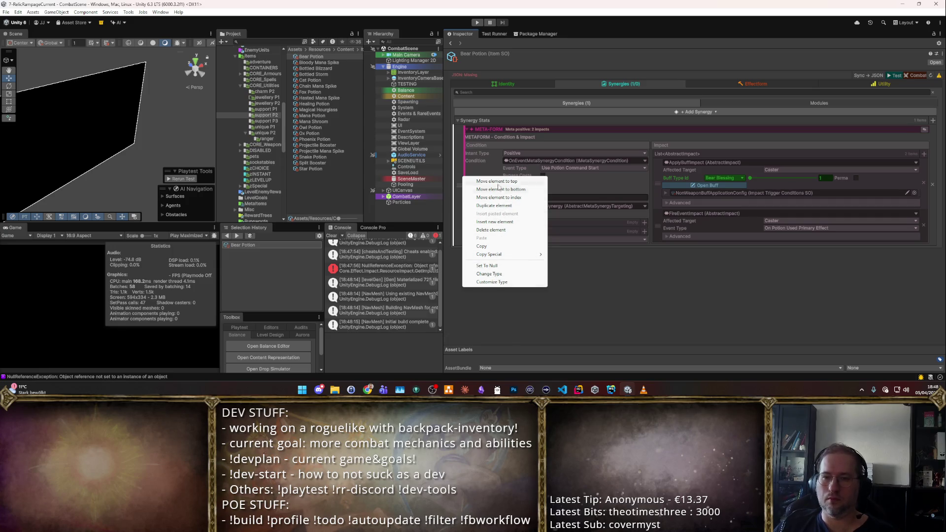
{"action": "key", "text": "Escape"}
{"action": "left_click", "coordinate": [321, 81]}
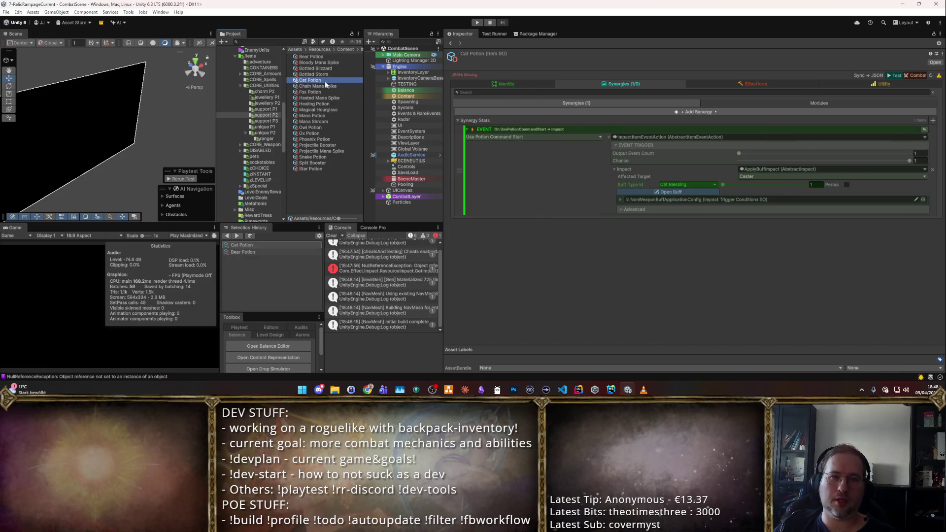
{"action": "left_click", "coordinate": [320, 92], "text": "ctrl"}
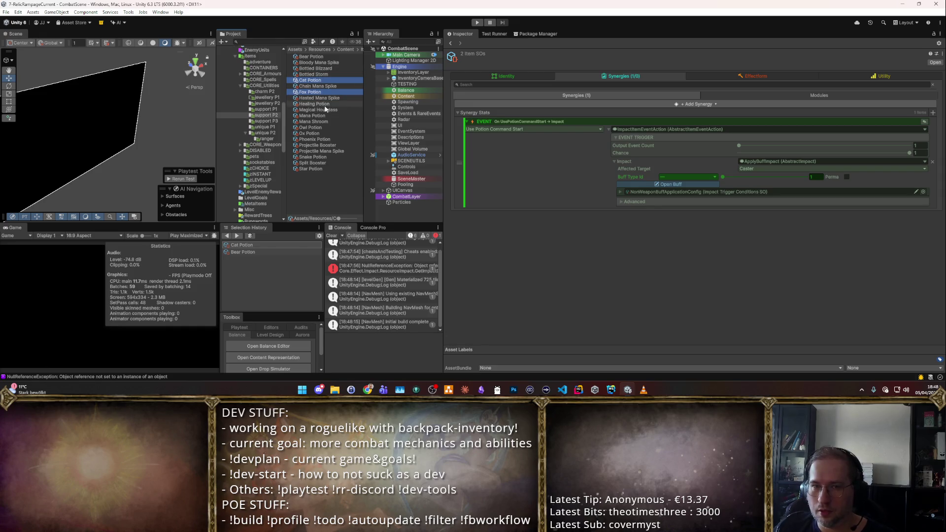
{"action": "left_click", "coordinate": [330, 116], "text": "ctrl"}
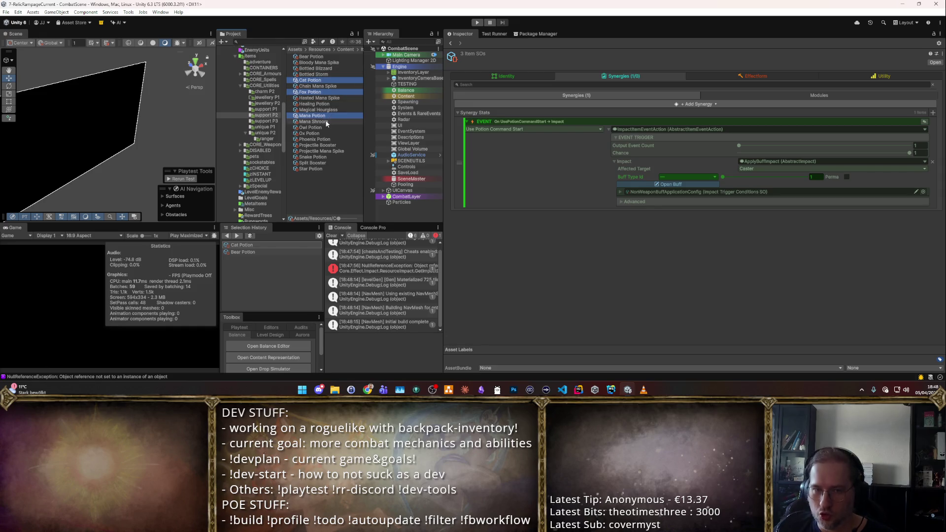
{"action": "left_click", "coordinate": [323, 127], "text": "ctrl"}
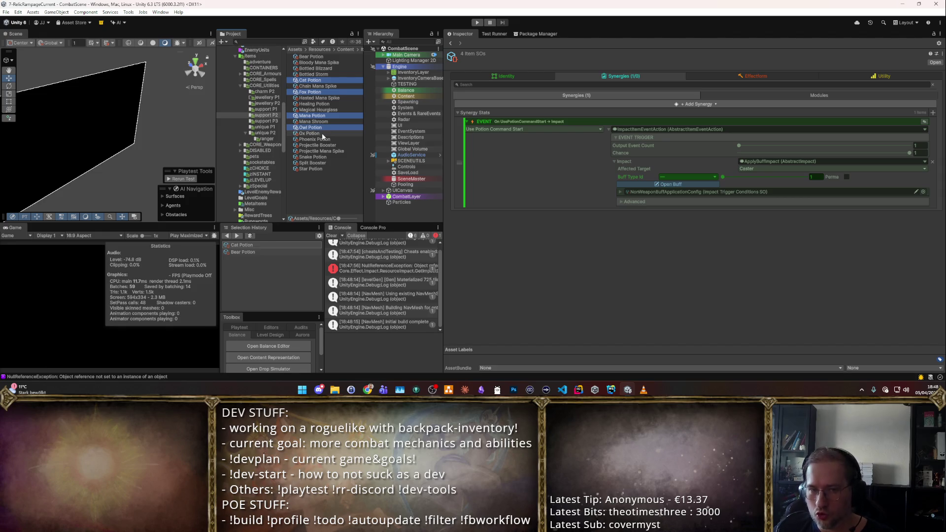
{"action": "left_click", "coordinate": [323, 134], "text": "ctrl"}
{"action": "left_click", "coordinate": [323, 139], "text": "ctrl"}
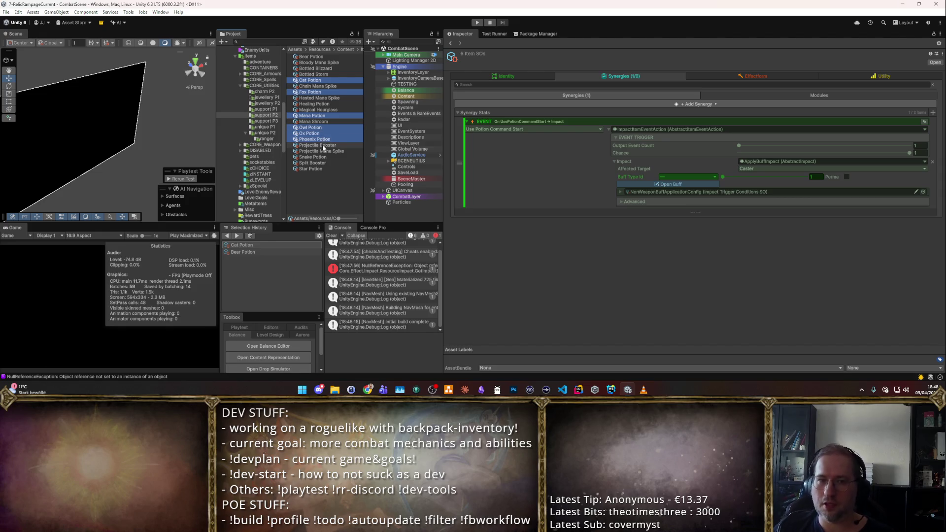
{"action": "left_click", "coordinate": [325, 157], "text": "ctrl"}
{"action": "left_click", "coordinate": [322, 168], "text": "ctrl"}
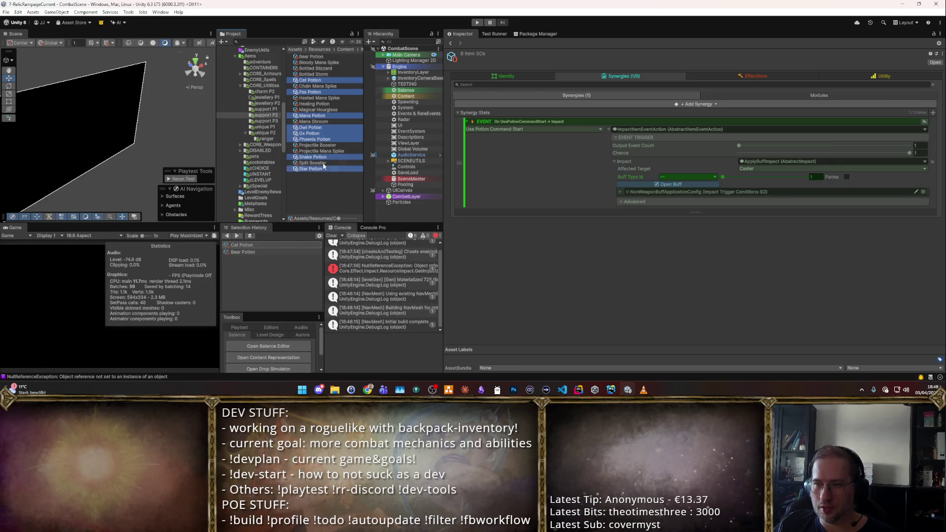
- Remove the existing synergy, set Synergy Stats to null, recreate the list and paste an element
{"action": "left_click", "coordinate": [931, 163]}
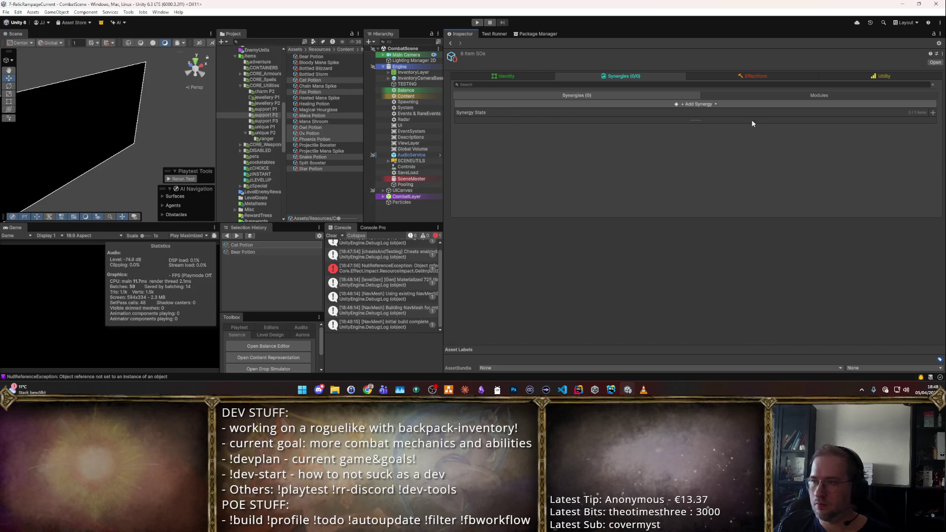
{"action": "right_click", "coordinate": [806, 118]}
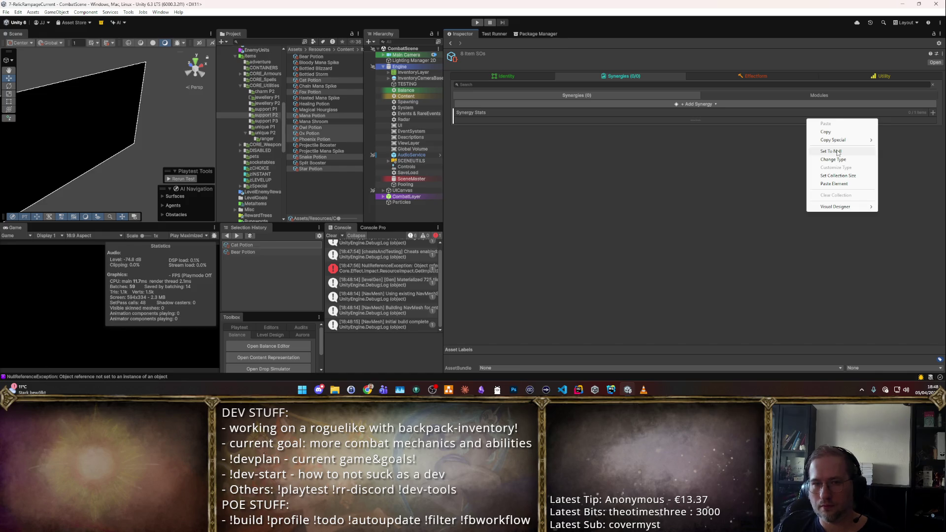
{"action": "left_click", "coordinate": [837, 152]}
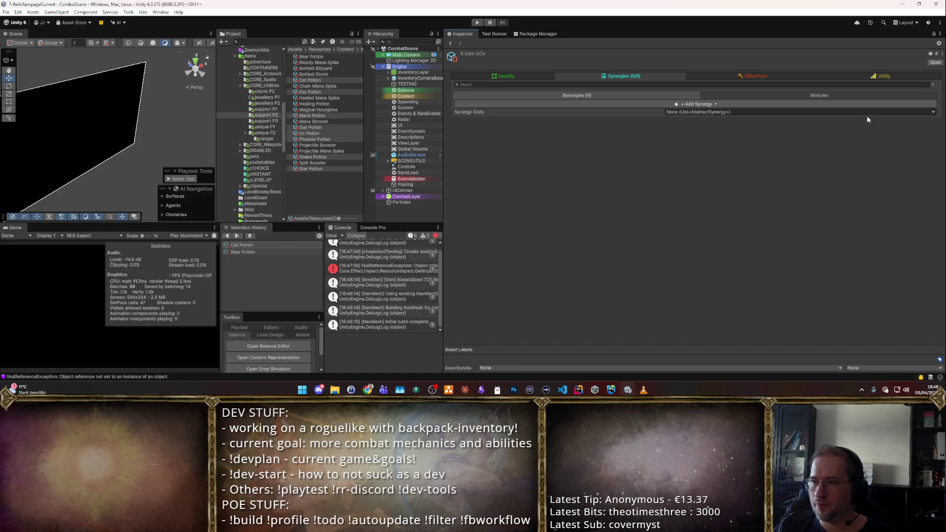
{"action": "left_click", "coordinate": [912, 112]}
{"action": "left_click", "coordinate": [898, 113]}
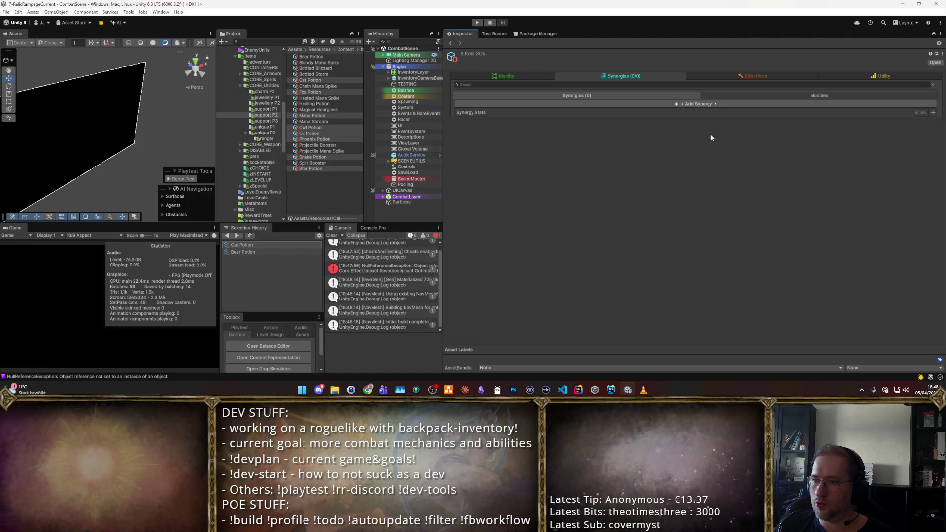
{"action": "right_click", "coordinate": [872, 116]}
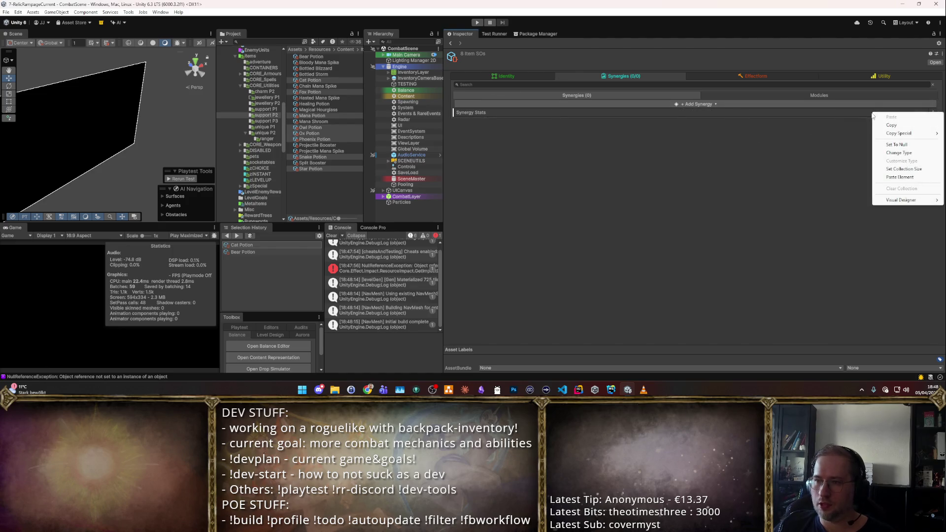
{"action": "left_click", "coordinate": [888, 176]}
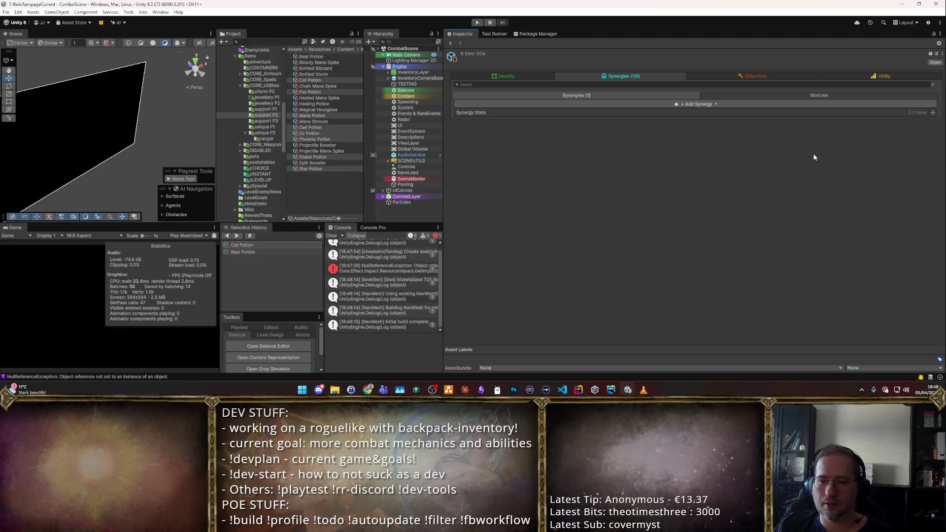
- Null and recreate the Synergy Stats list again, then paste the copied synergy into all eight
{"action": "right_click", "coordinate": [505, 112]}
{"action": "left_click", "coordinate": [532, 144]}
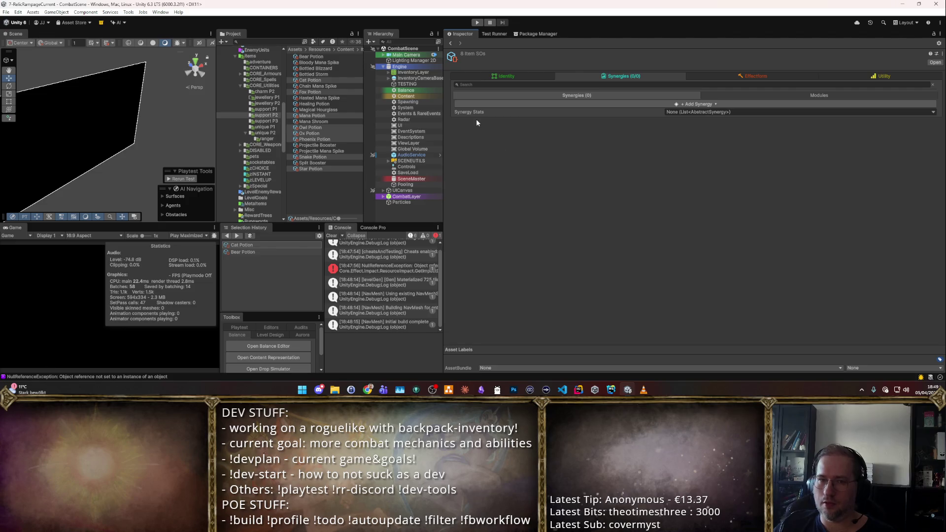
{"action": "left_click", "coordinate": [934, 112]}
{"action": "left_click", "coordinate": [680, 131]}
{"action": "right_click", "coordinate": [504, 111]}
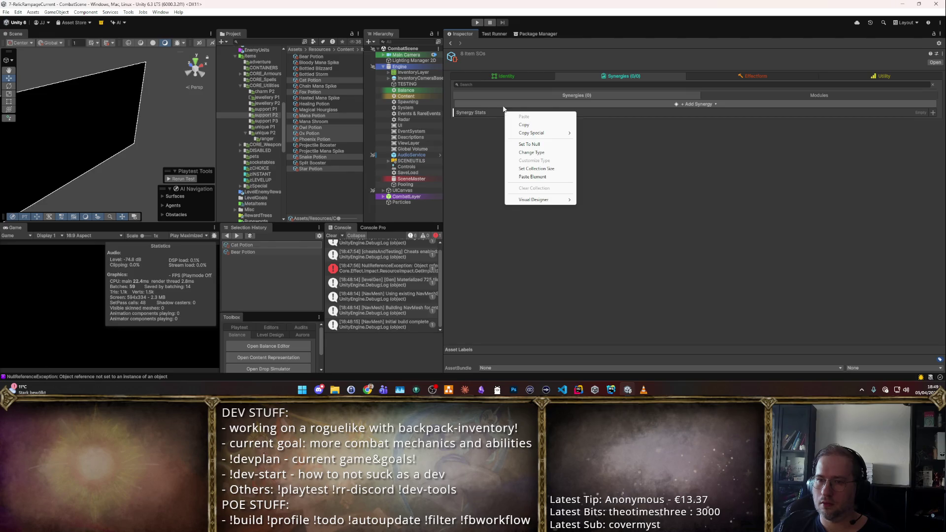
{"action": "right_click", "coordinate": [504, 112]}
{"action": "right_click", "coordinate": [489, 112]}
{"action": "right_click", "coordinate": [473, 113]}
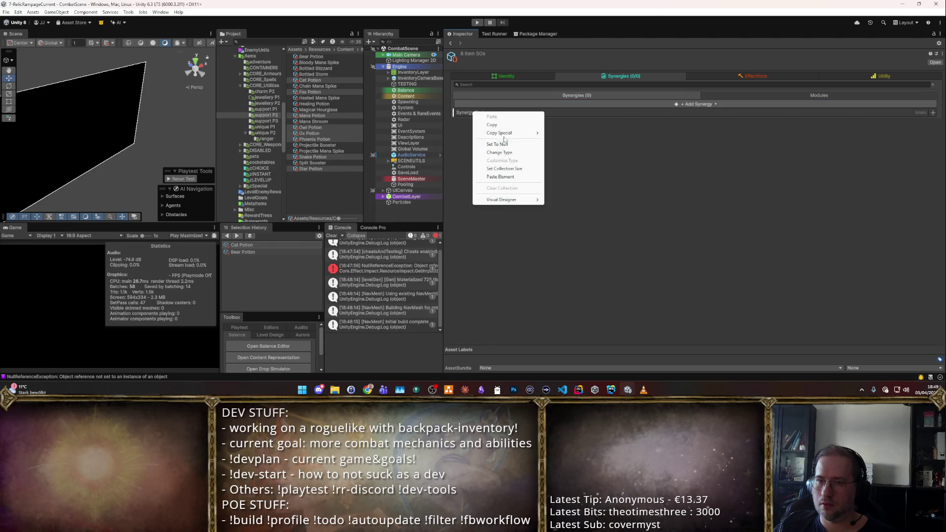
{"action": "left_click", "coordinate": [520, 177]}
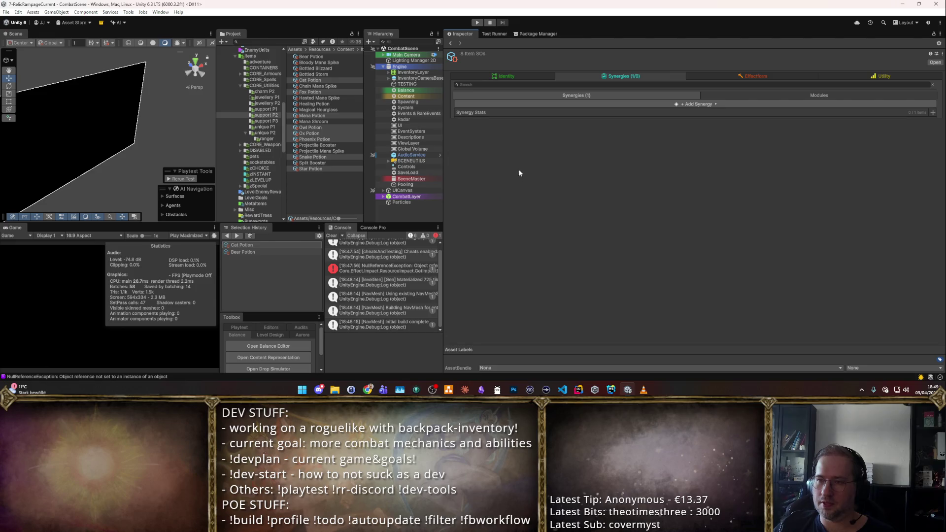
- Paste the META-FORM synergy into the Cat Potion and Fox Potion Synergy Stats
{"action": "left_click", "coordinate": [310, 168]}
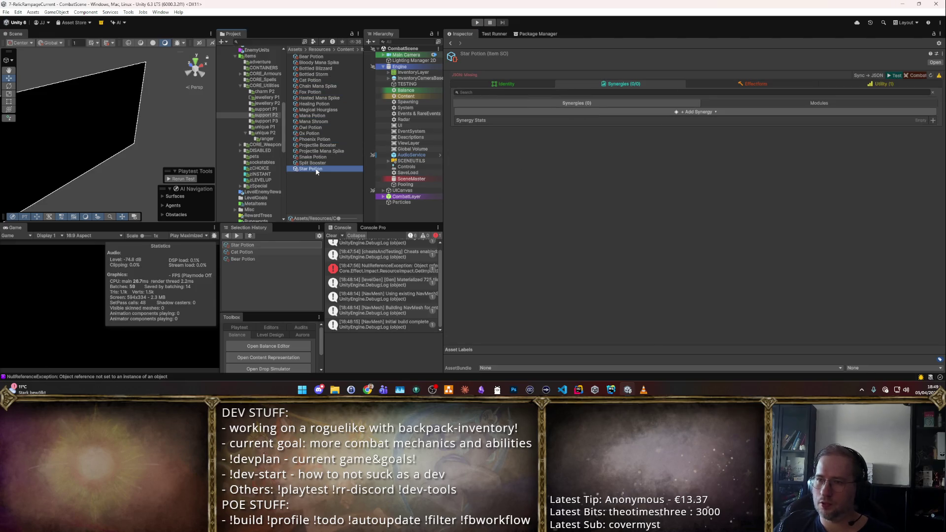
{"action": "left_click", "coordinate": [507, 119]}
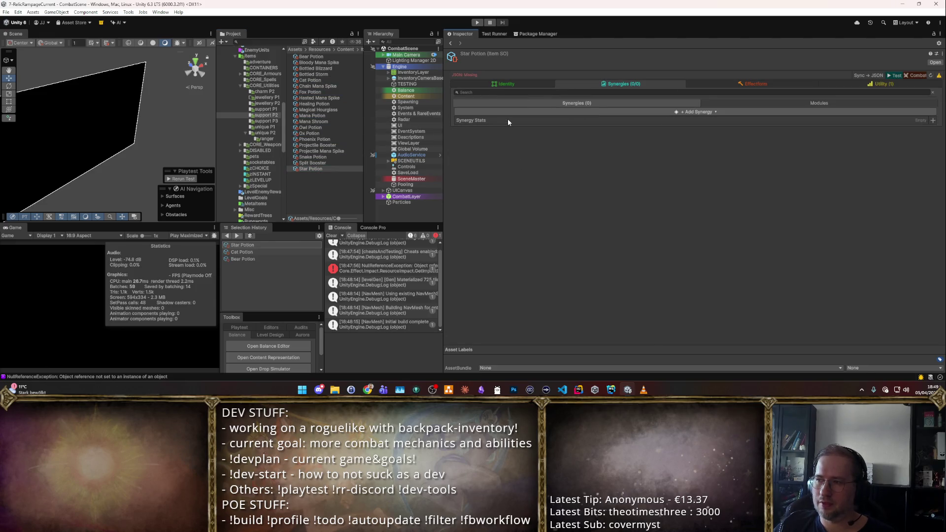
{"action": "left_click", "coordinate": [322, 158]}
{"action": "left_click", "coordinate": [304, 82]}
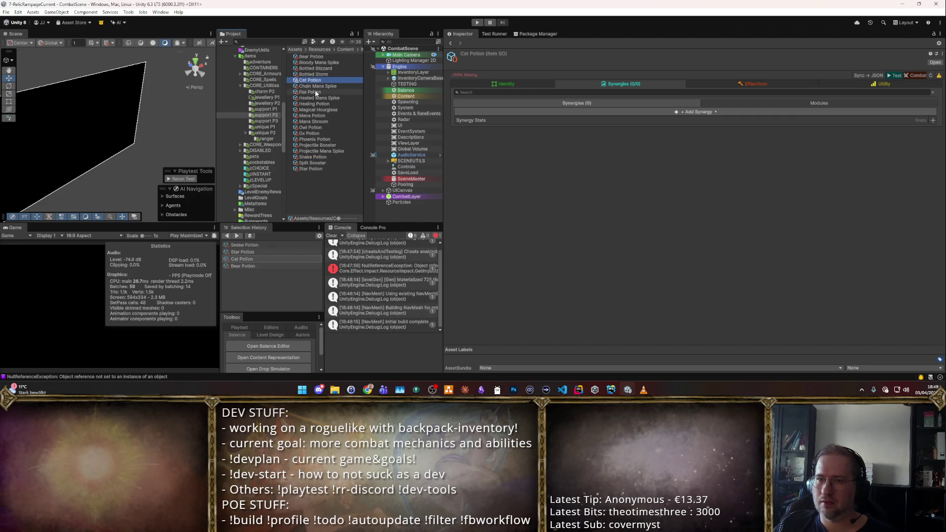
{"action": "right_click", "coordinate": [470, 120]}
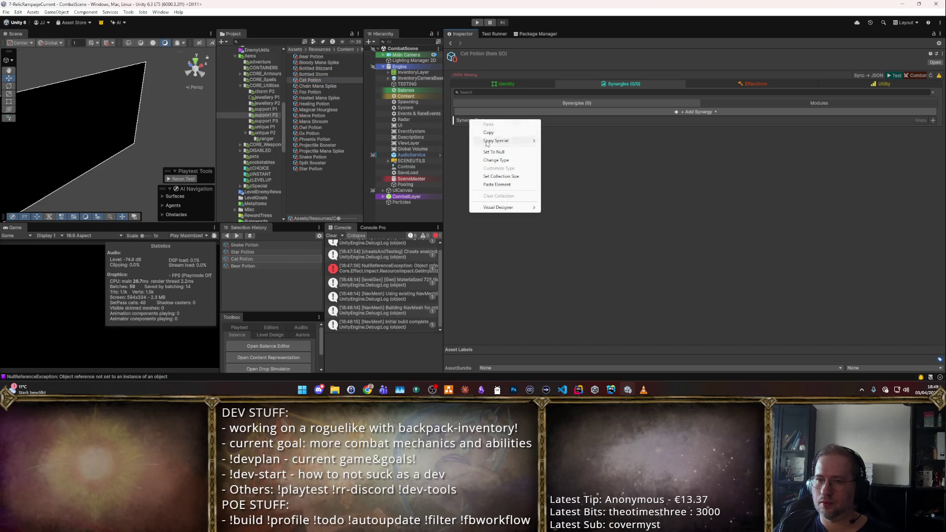
{"action": "left_click", "coordinate": [491, 184]}
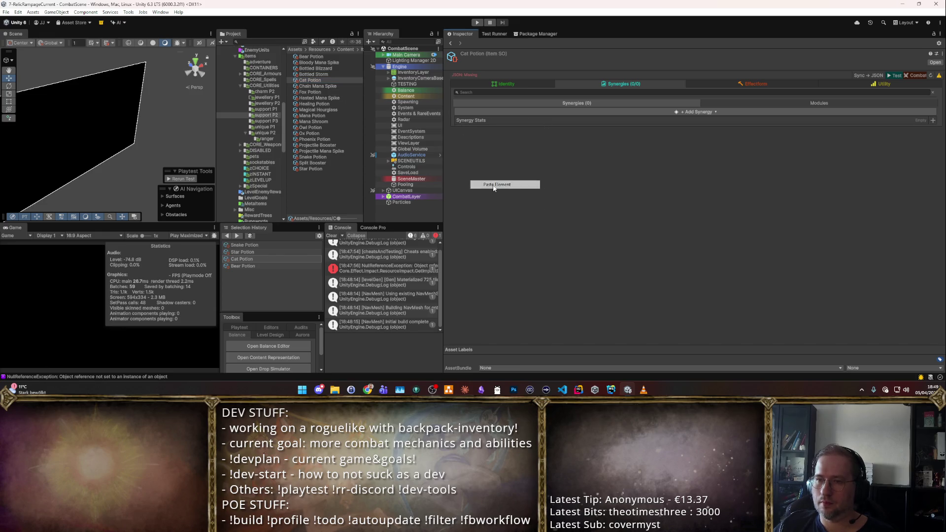
{"action": "left_click", "coordinate": [311, 92]}
{"action": "right_click", "coordinate": [458, 121]}
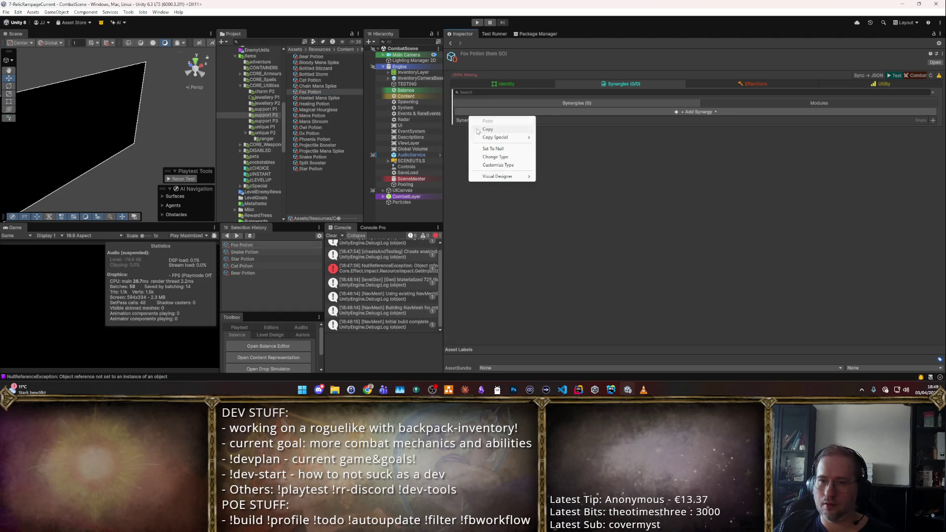
{"action": "left_click", "coordinate": [483, 183]}
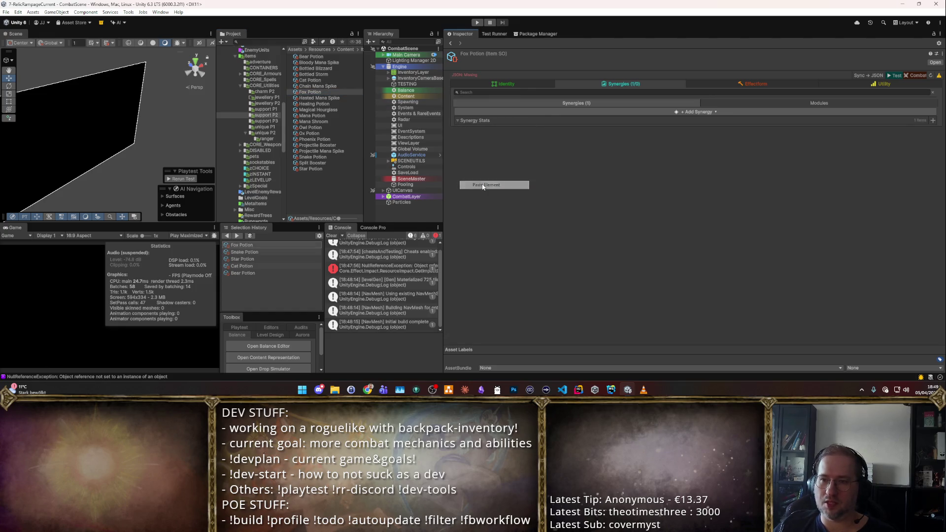
- Check Mana Potion, then paste the META-FORM synergy into Owl Potion and Ox Potion
{"action": "left_click", "coordinate": [325, 116]}
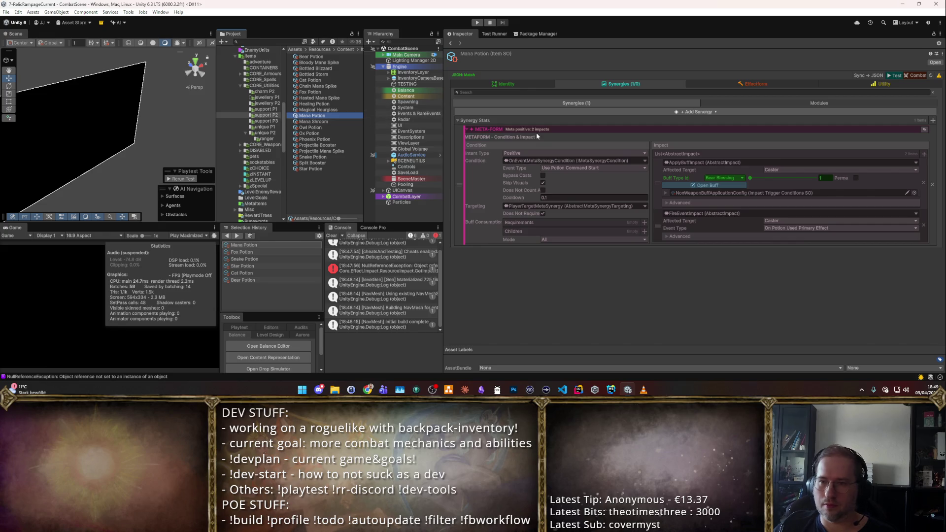
{"action": "left_click", "coordinate": [323, 128]}
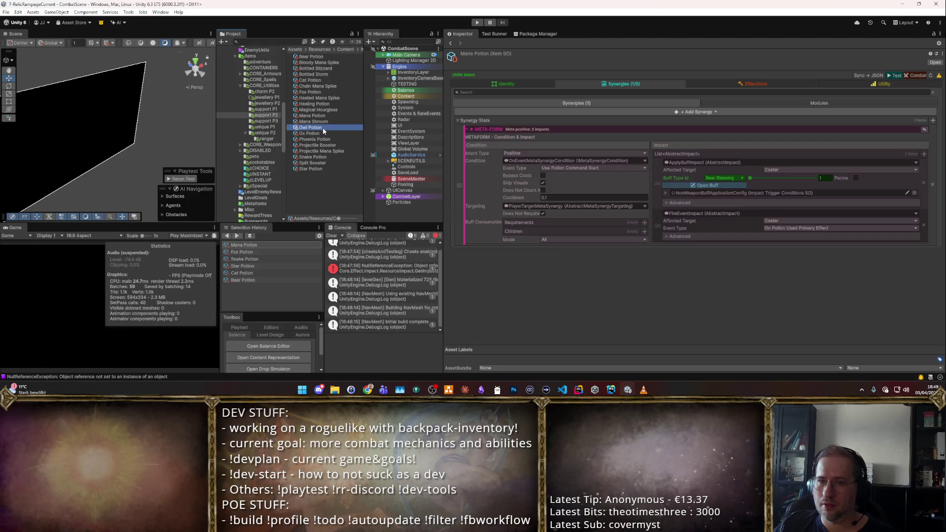
{"action": "right_click", "coordinate": [483, 120]}
{"action": "left_click", "coordinate": [503, 186]}
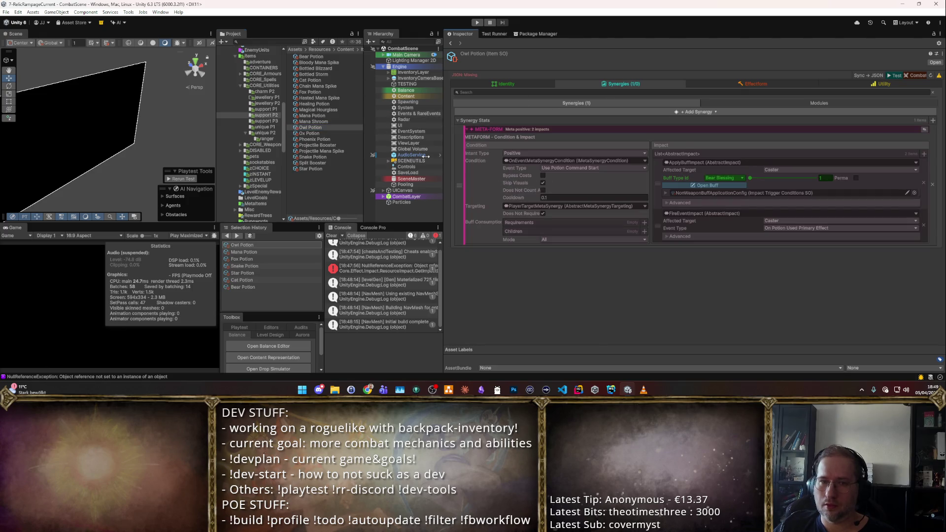
{"action": "left_click", "coordinate": [309, 133]}
{"action": "right_click", "coordinate": [472, 123]}
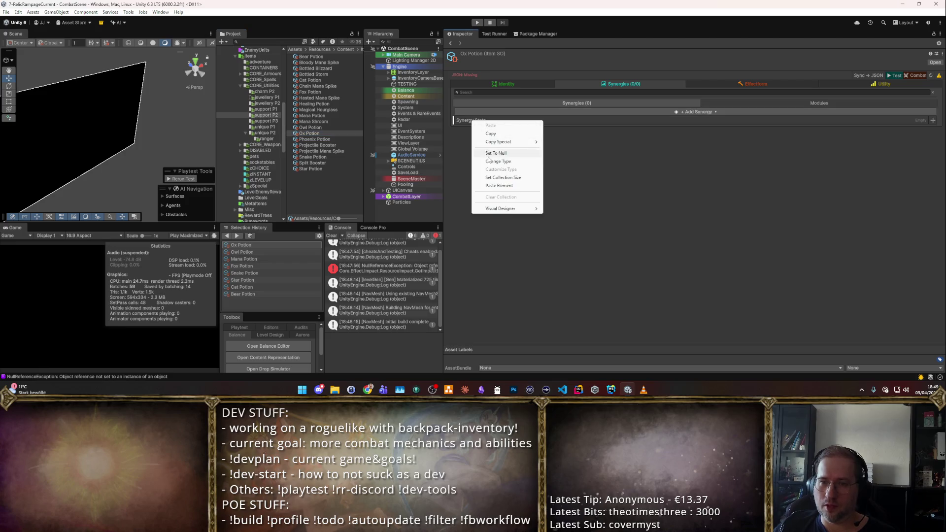
{"action": "left_click", "coordinate": [508, 186]}
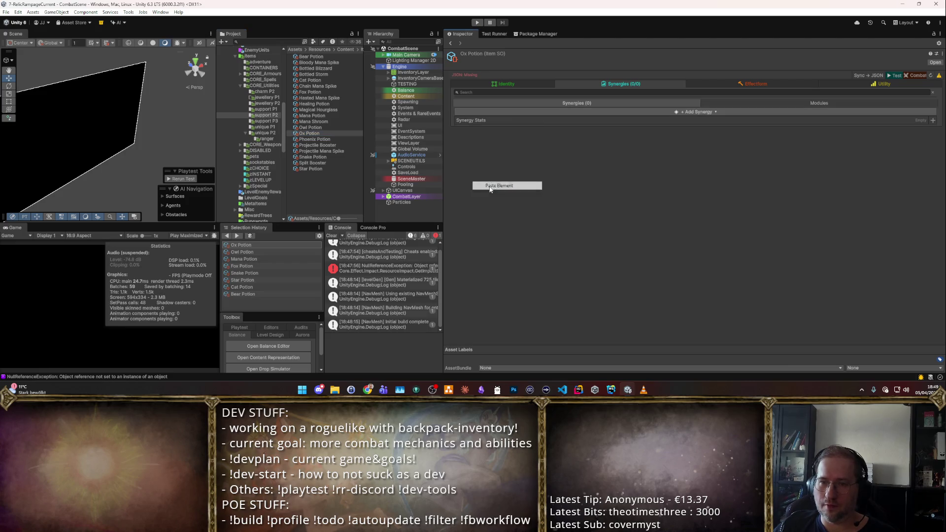
- Paste the META-FORM synergy into the Phoenix, Snake and Star Potion items
{"action": "left_click", "coordinate": [314, 140]}
{"action": "right_click", "coordinate": [460, 120]}
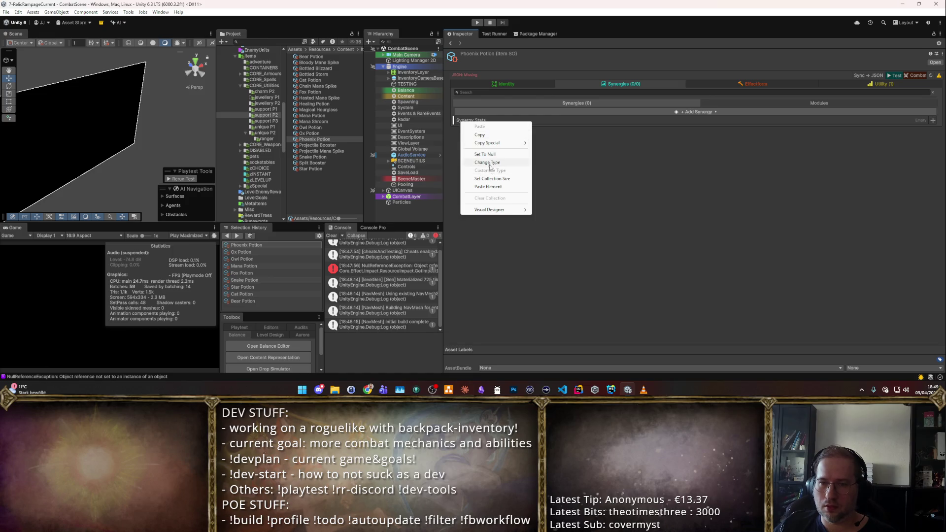
{"action": "left_click", "coordinate": [488, 186]}
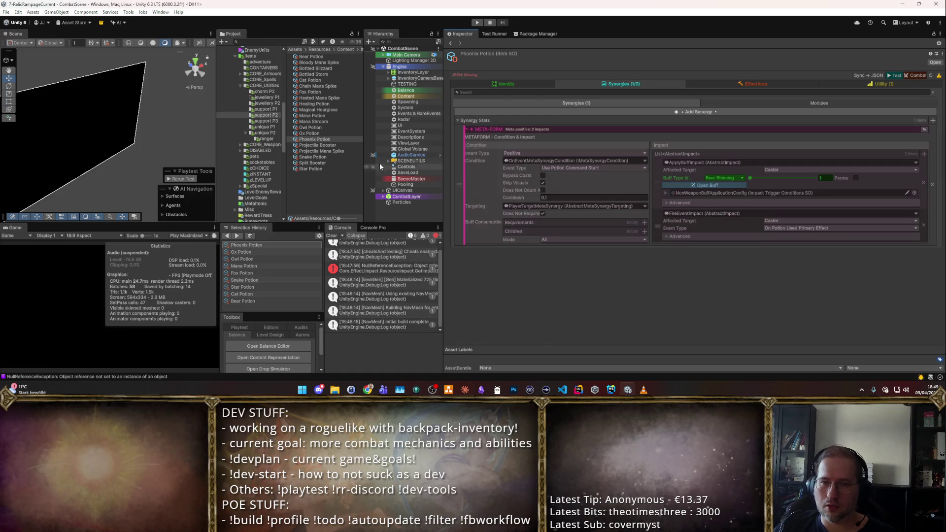
{"action": "left_click", "coordinate": [315, 128]}
{"action": "left_click", "coordinate": [321, 158]}
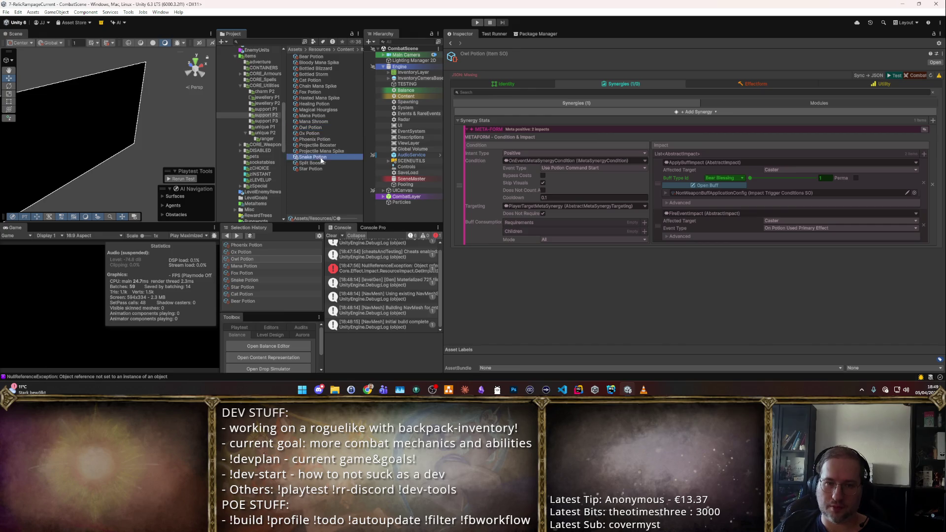
{"action": "right_click", "coordinate": [463, 121]}
{"action": "left_click", "coordinate": [491, 188]}
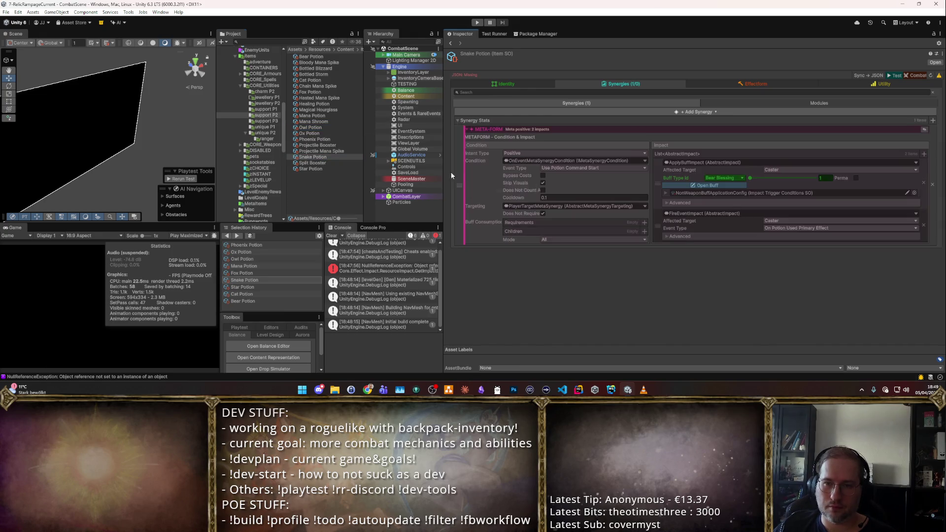
{"action": "left_click", "coordinate": [315, 169]}
{"action": "right_click", "coordinate": [470, 120]}
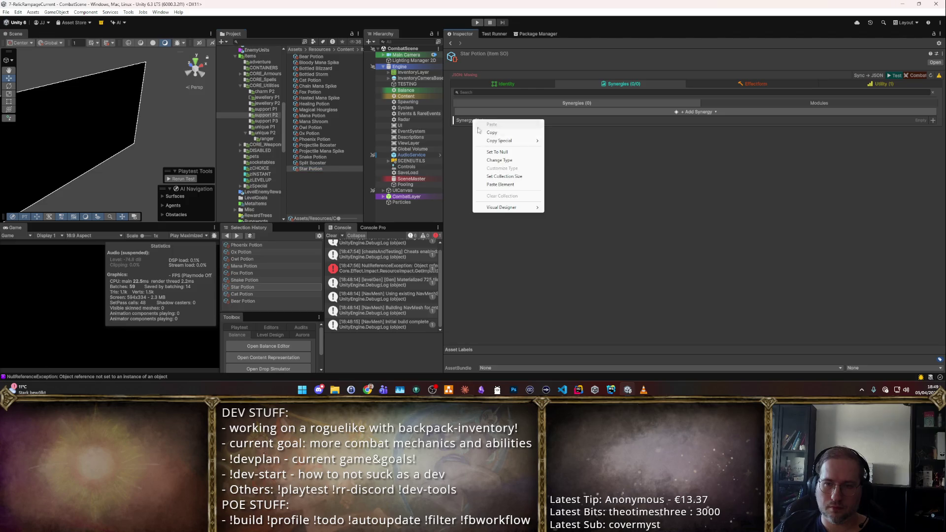
{"action": "left_click", "coordinate": [495, 184]}
{"action": "left_click", "coordinate": [495, 184]}
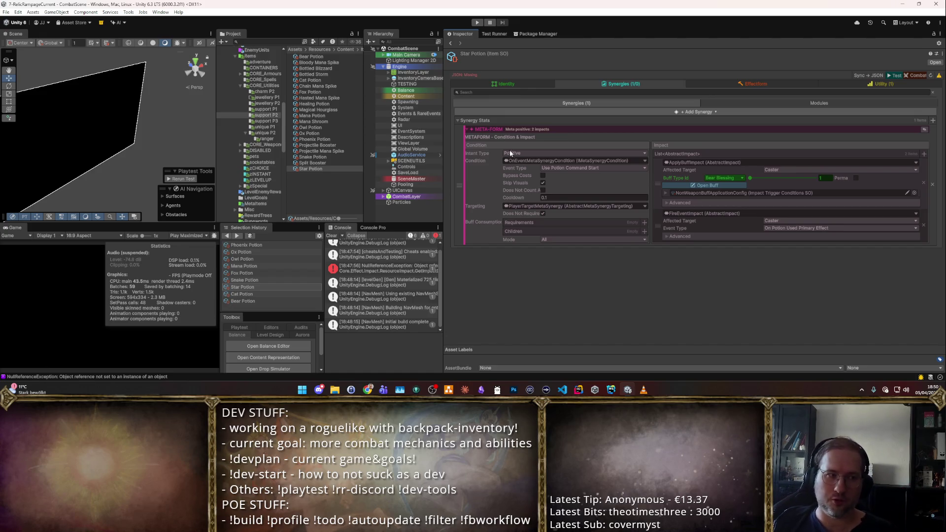
- Set Cat Potion's synergy buff to Cat Blessing
{"action": "left_click", "coordinate": [310, 56]}
{"action": "key", "text": "Down"}
{"action": "key", "text": "Up"}
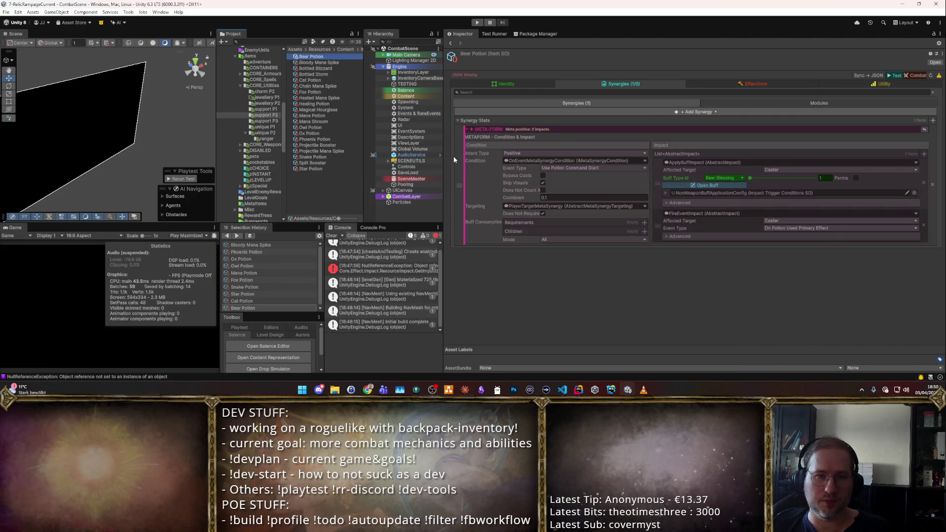
{"action": "key", "text": "Down"}
{"action": "key", "text": "Down"}
{"action": "key", "text": "Down"}
{"action": "key", "text": "Down"}
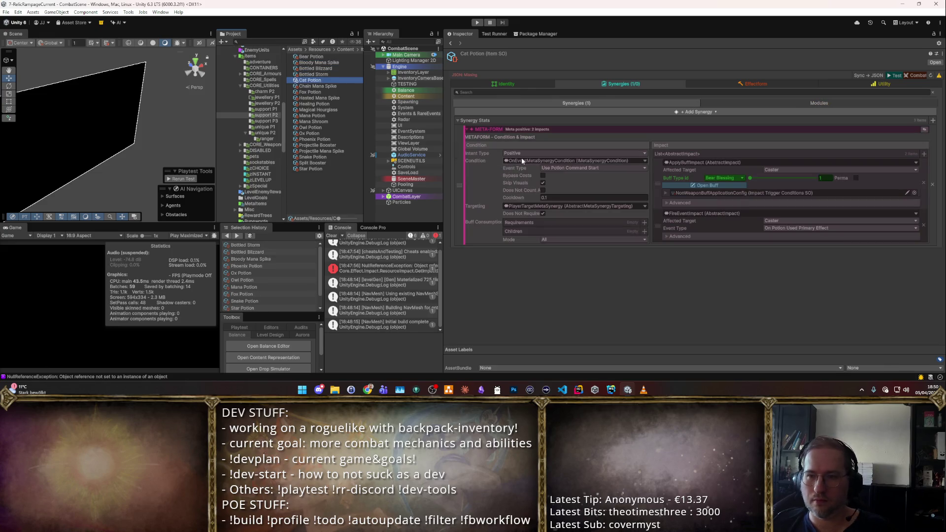
{"action": "left_click", "coordinate": [720, 179]}
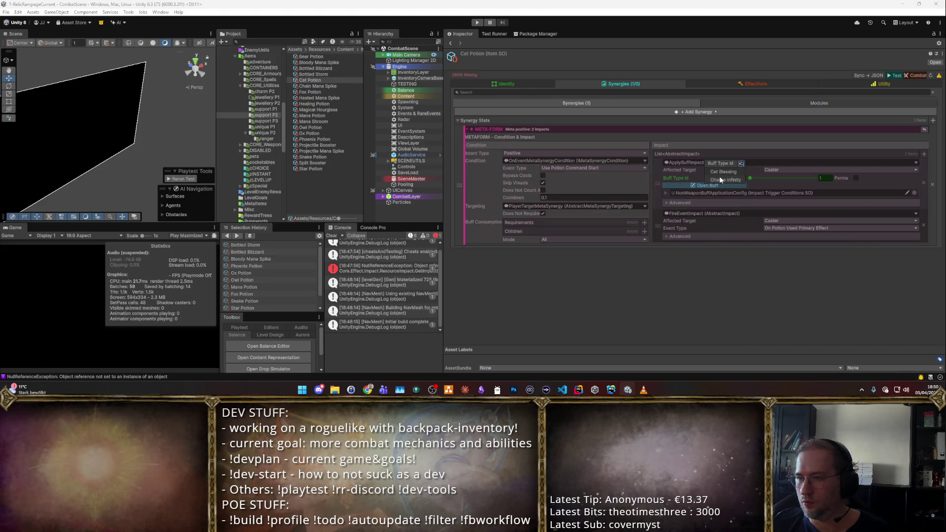
{"action": "left_click", "coordinate": [723, 174]}
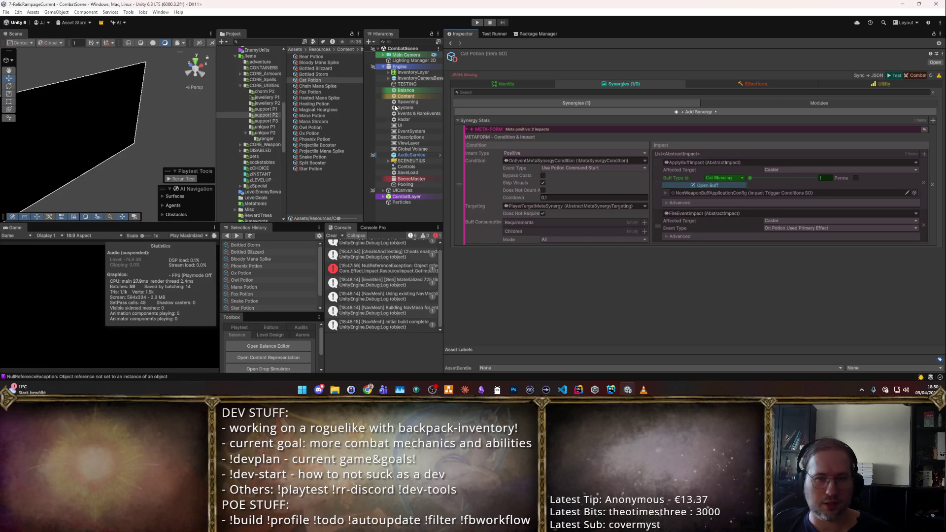
- Change the Fox and Owl Potion buffs to Fox Blessing and Owl Blessing
{"action": "left_click", "coordinate": [345, 93]}
{"action": "left_click", "coordinate": [710, 179]}
{"action": "type", "text": "fox"}
{"action": "key", "text": "Return"}
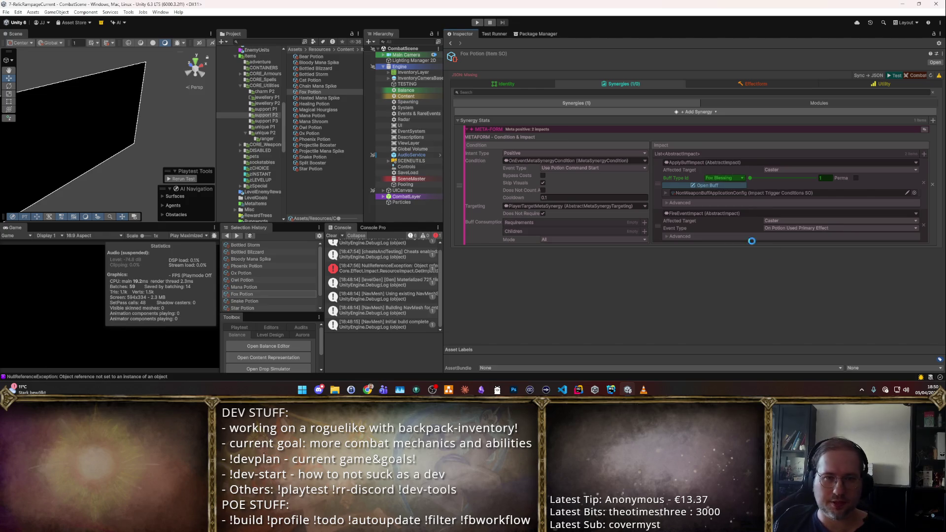
{"action": "left_click", "coordinate": [345, 127]}
{"action": "left_click", "coordinate": [723, 178]}
{"action": "type", "text": "owl"}
{"action": "key", "text": "Return"}
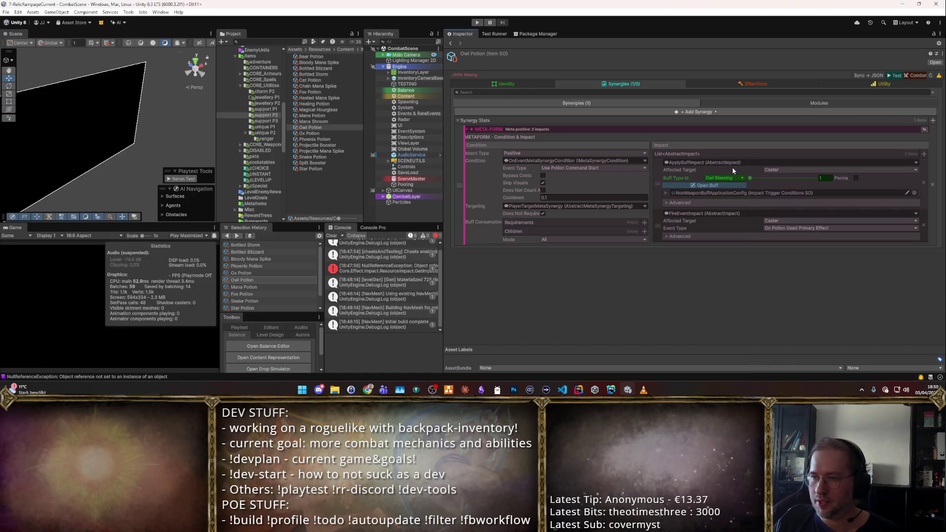
- Change the Ox and Phoenix Potion buffs to Ox Blessing and Phoenix Blessing
{"action": "left_click", "coordinate": [315, 133]}
{"action": "left_click", "coordinate": [718, 178]}
{"action": "type", "text": "ox"}
{"action": "key", "text": "Return"}
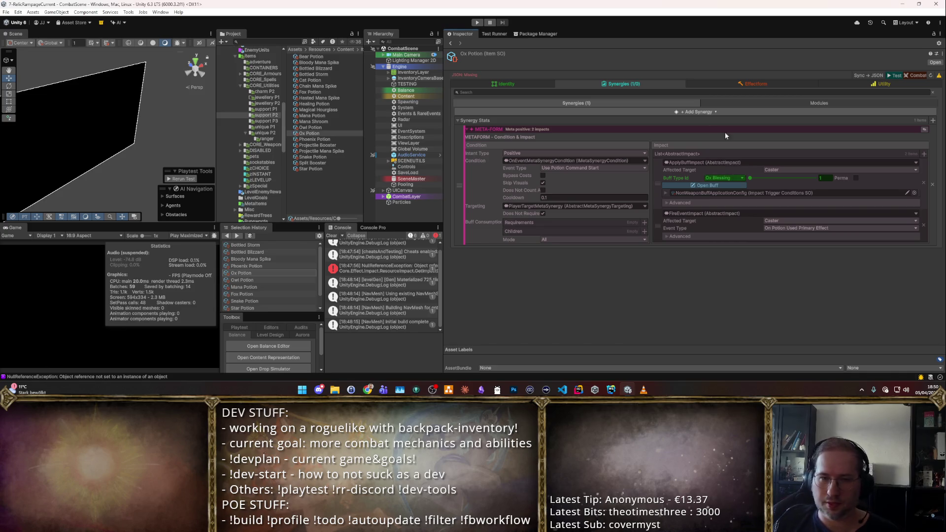
{"action": "left_click", "coordinate": [323, 139]}
{"action": "left_click", "coordinate": [717, 179]}
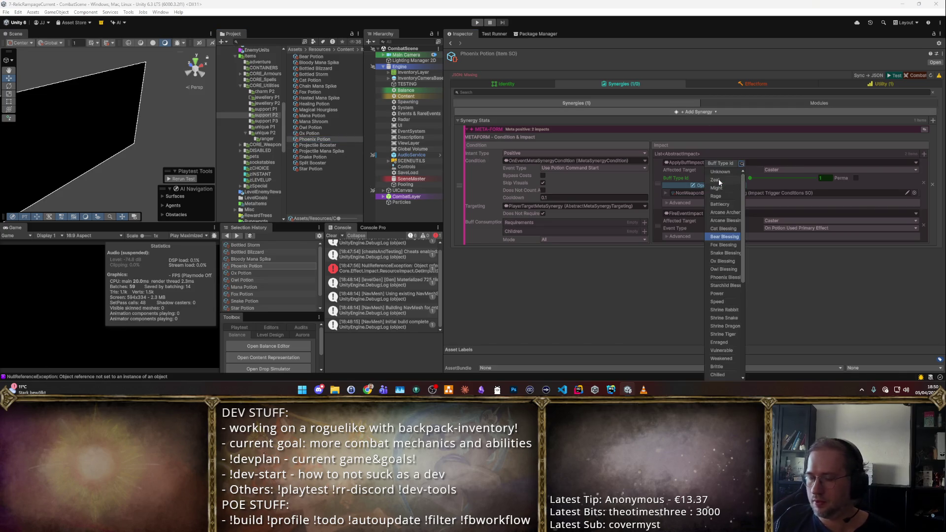
{"action": "type", "text": "phoenix"}
{"action": "key", "text": "Return"}
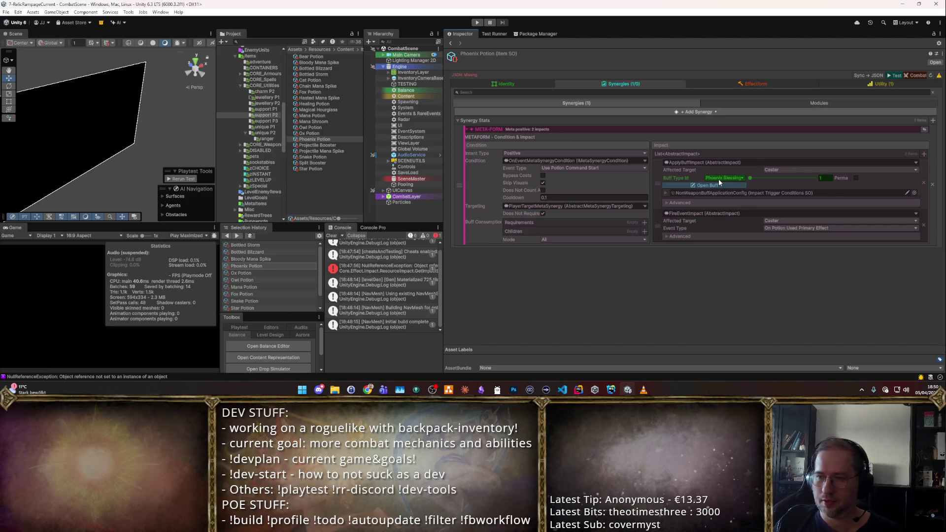
{"action": "right_click", "coordinate": [665, 175]}
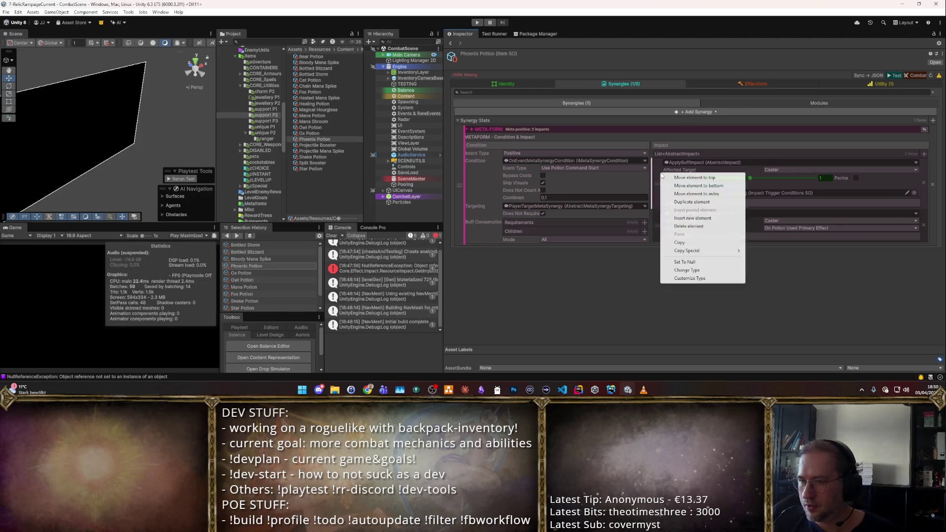
- Add a ResourceImpact triggered by NonWeaponBuffApplicationConfig giving 5 Gold, placed above FireEventImpact
{"action": "left_click", "coordinate": [665, 177]}
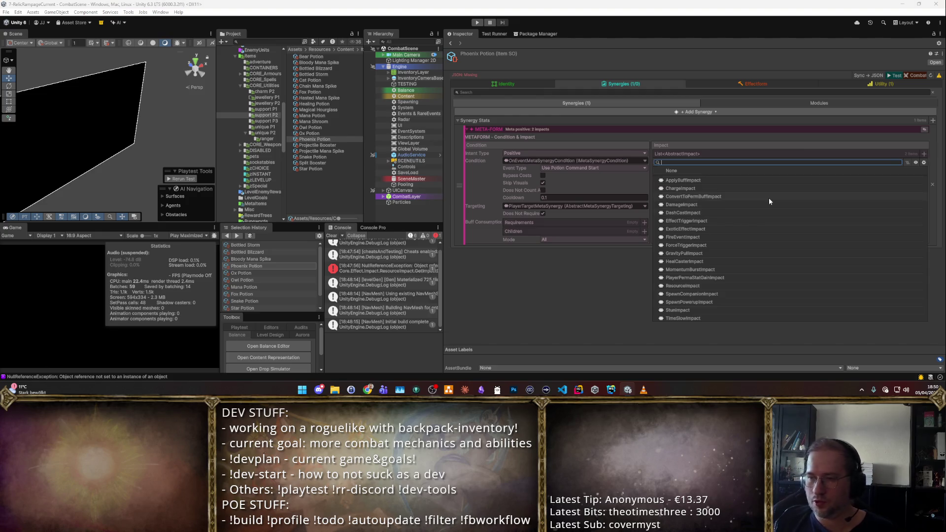
{"action": "type", "text": "resource"}
{"action": "key", "text": "Return"}
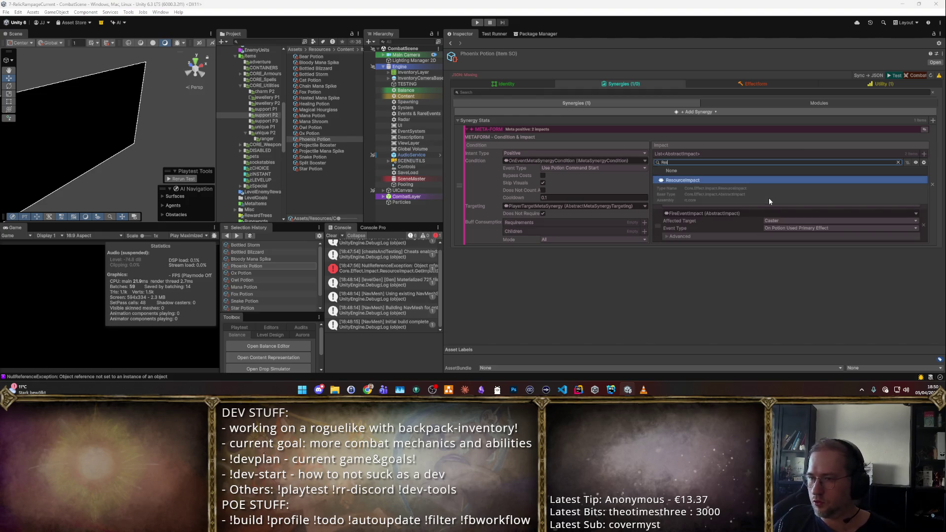
{"action": "left_click", "coordinate": [914, 309]}
{"action": "double_click", "coordinate": [298, 203]}
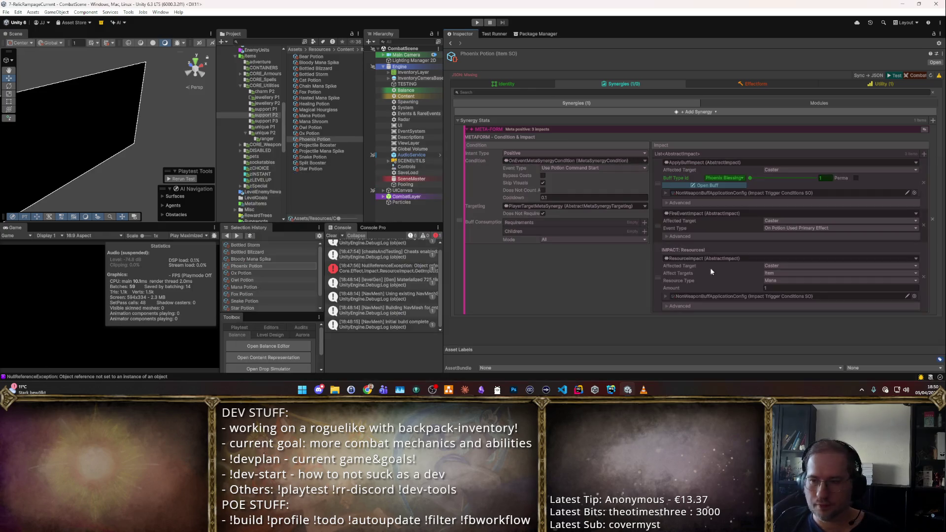
{"action": "left_click", "coordinate": [777, 280]}
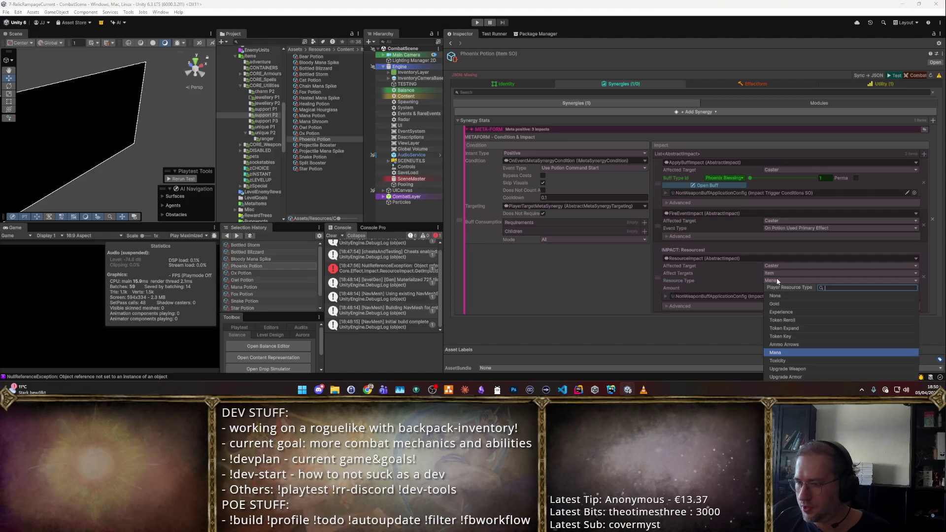
{"action": "left_click", "coordinate": [778, 303]}
{"action": "left_click", "coordinate": [774, 288]}
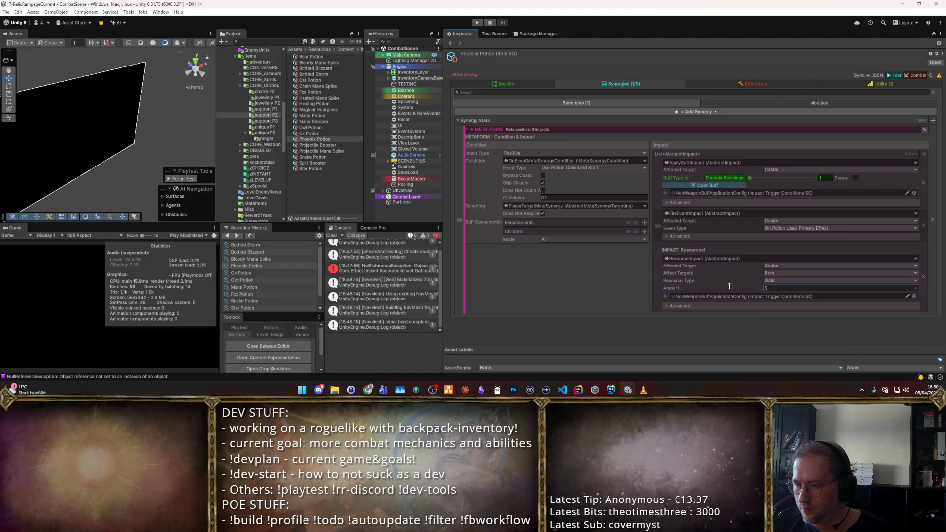
{"action": "left_click_drag", "start_coordinate": [658, 279], "coordinate": [669, 243]}
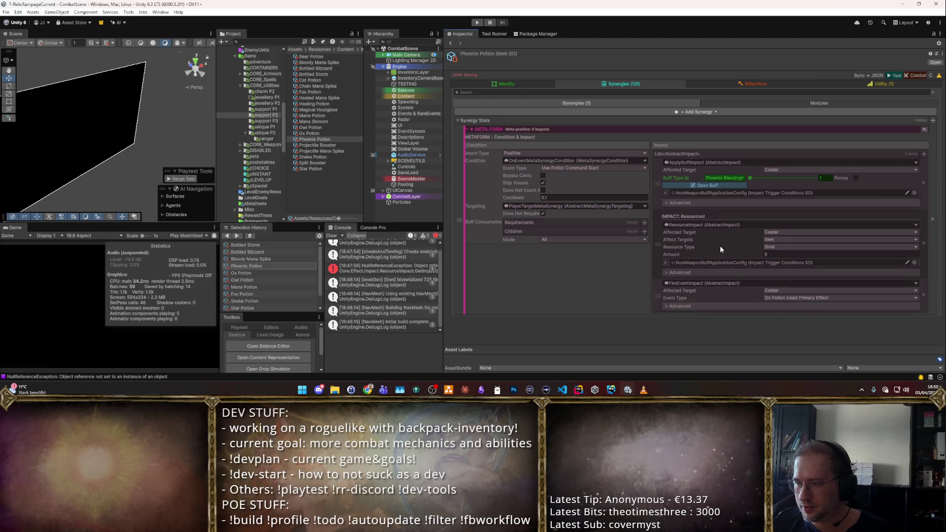
- Set Snake Potion to Snake Blessing and Star Potion to Starchild Blessing
{"action": "left_click", "coordinate": [309, 157]}
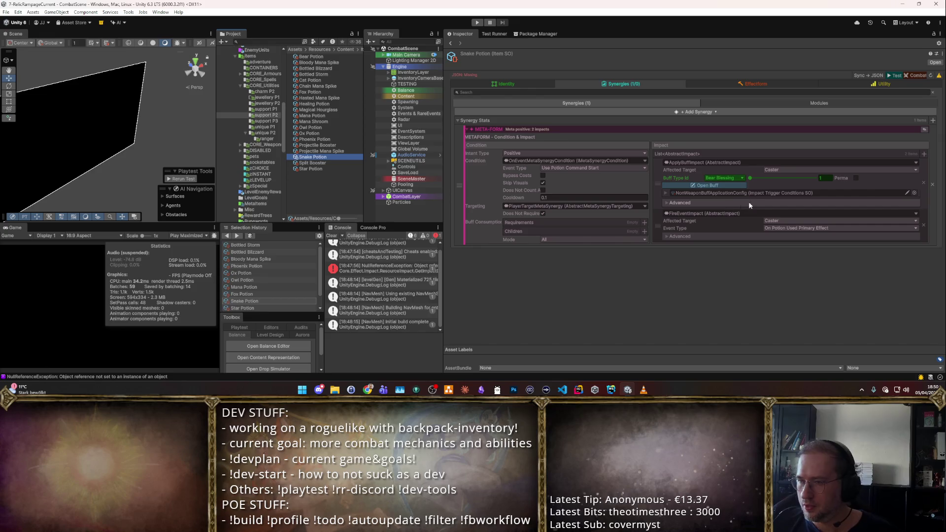
{"action": "left_click", "coordinate": [728, 178]}
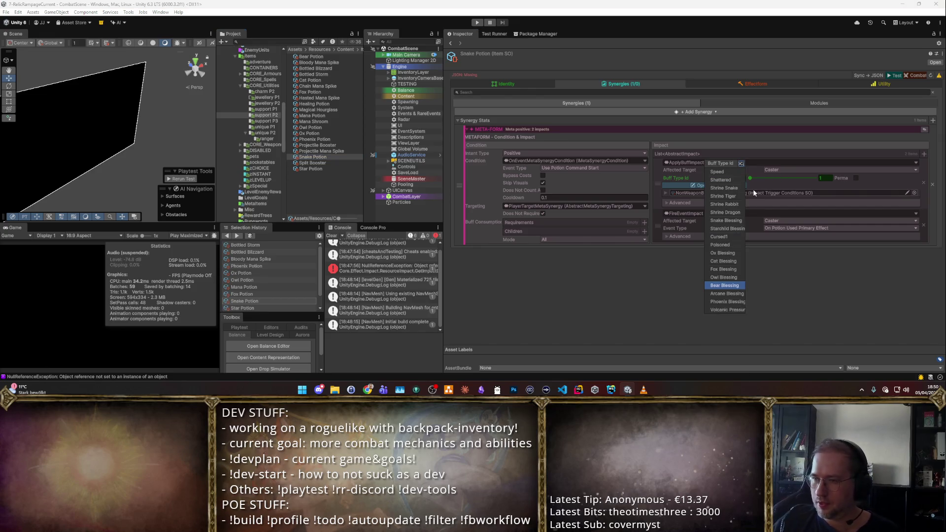
{"action": "type", "text": "snake"}
{"action": "key", "text": "Return"}
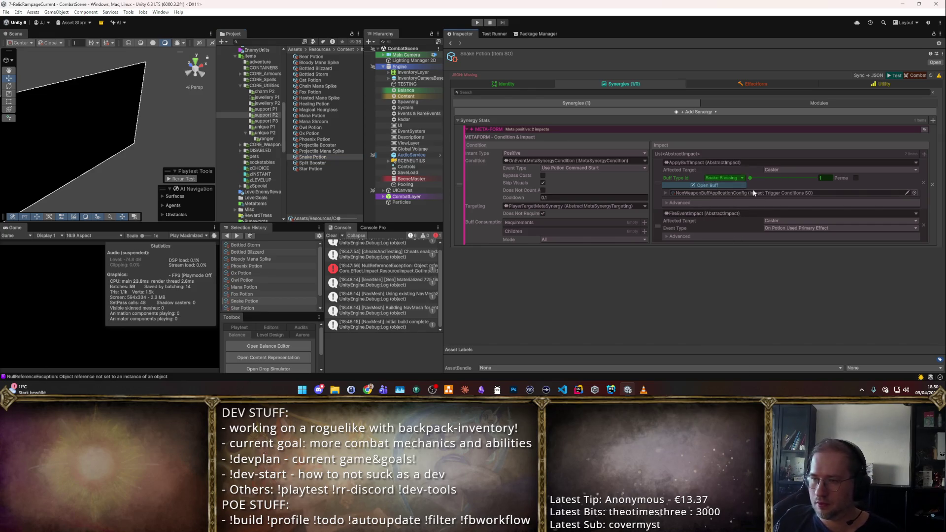
{"action": "left_click", "coordinate": [311, 169]}
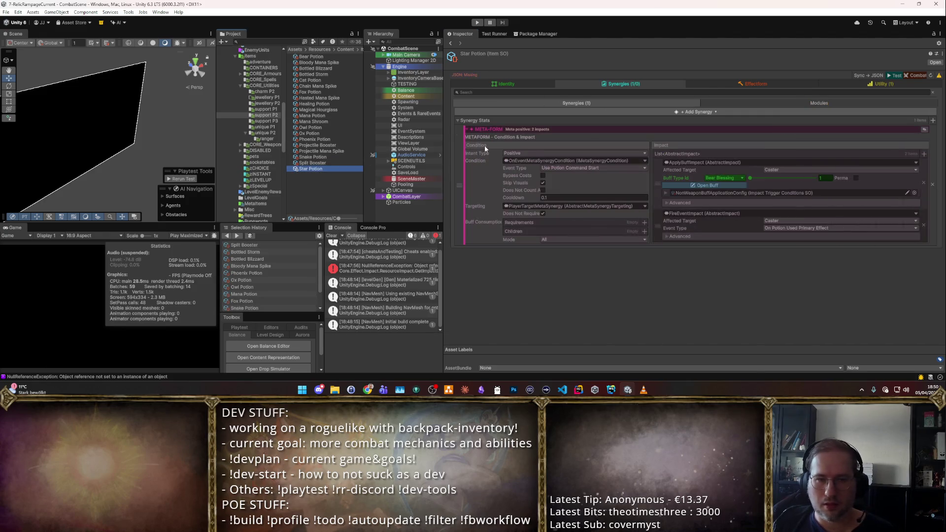
{"action": "left_click", "coordinate": [731, 178]}
{"action": "type", "text": "star"}
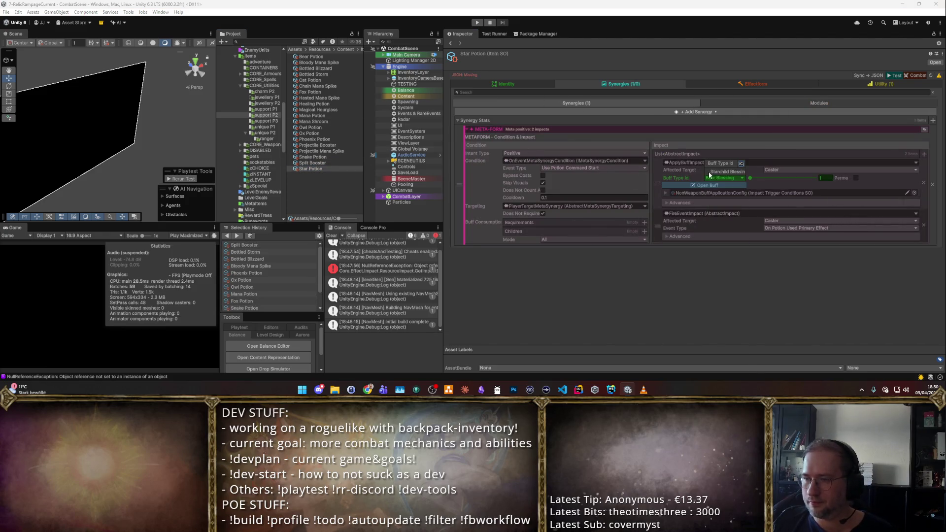
{"action": "key", "text": "Return"}
- Step through the potions to Mana Potion and keep its buff as Arcane Blessing
{"action": "left_click", "coordinate": [302, 57]}
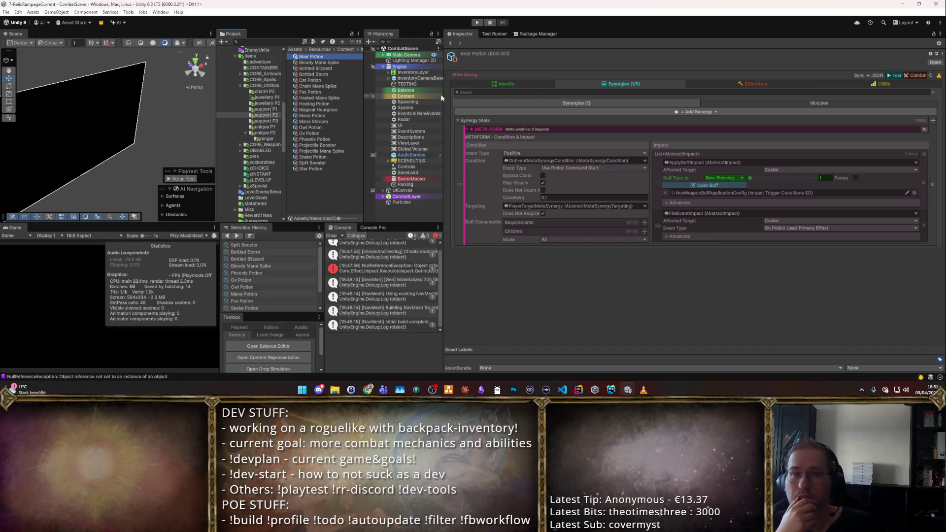
{"action": "key", "text": "Down"}
{"action": "key", "text": "Down"}
{"action": "key", "text": "Down"}
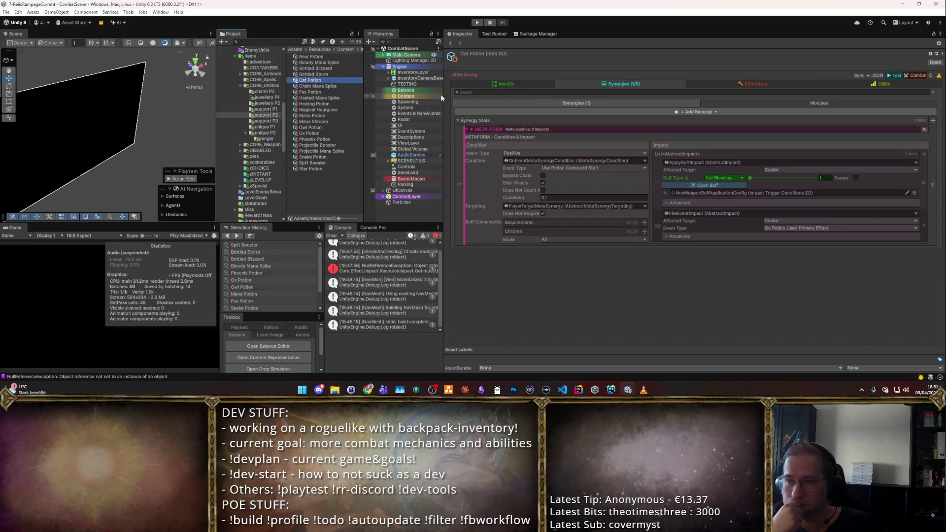
{"action": "key", "text": "Down"}
{"action": "key", "text": "Down"}
{"action": "key", "text": "Down"}
{"action": "key", "text": "Down"}
{"action": "key", "text": "Down"}
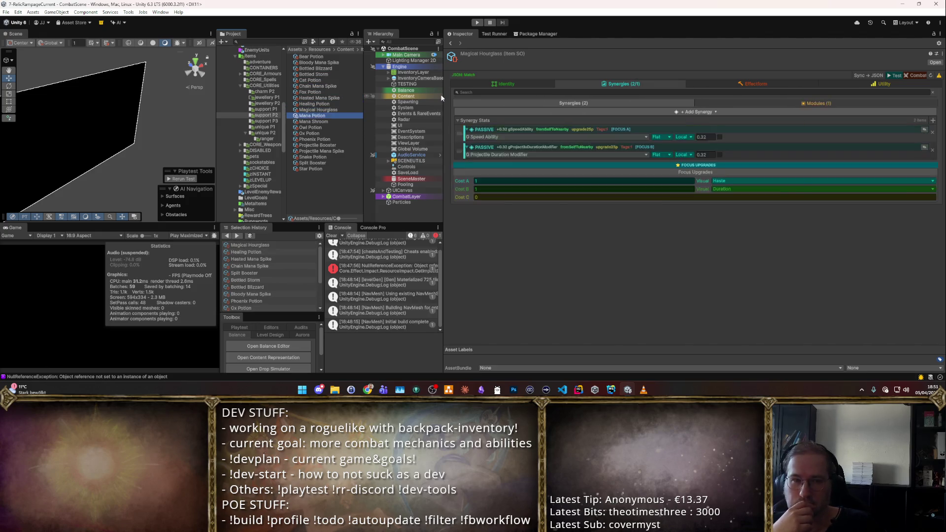
{"action": "key", "text": "Down"}
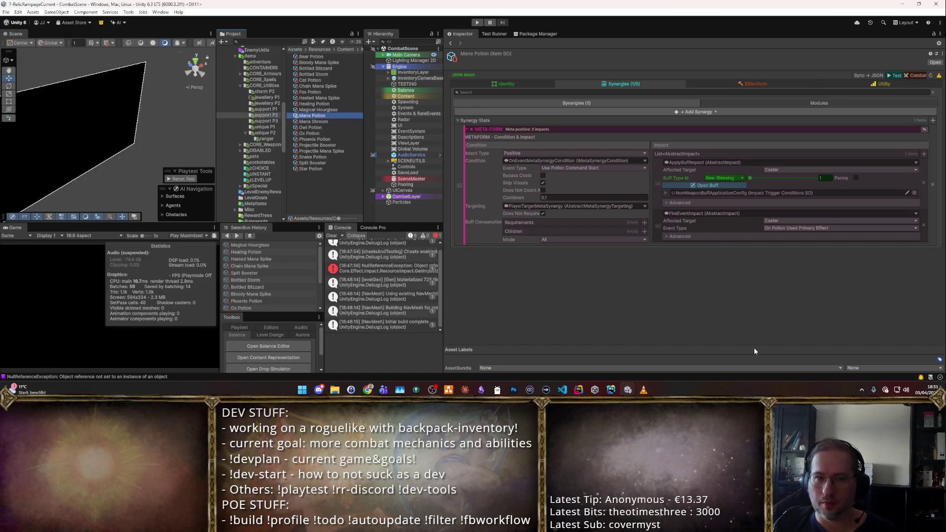
{"action": "left_click", "coordinate": [722, 179]}
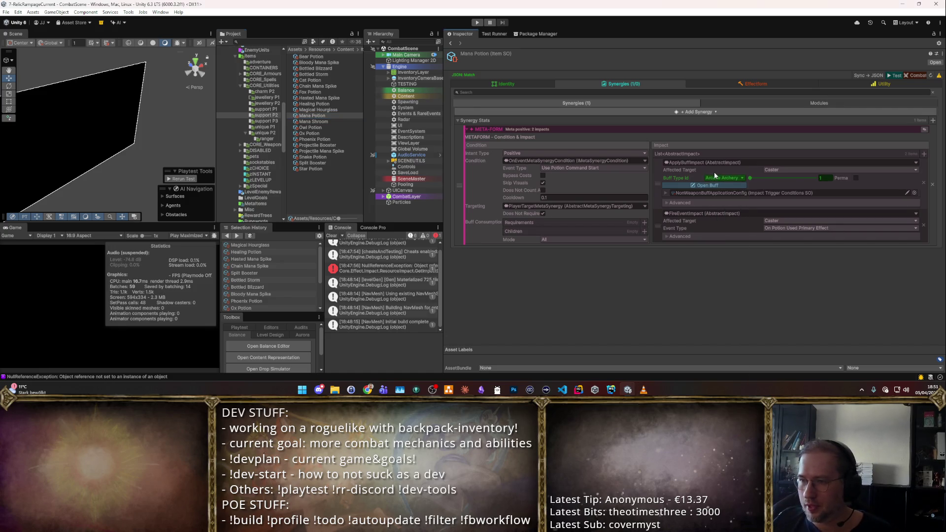
{"action": "key", "text": "Escape"}
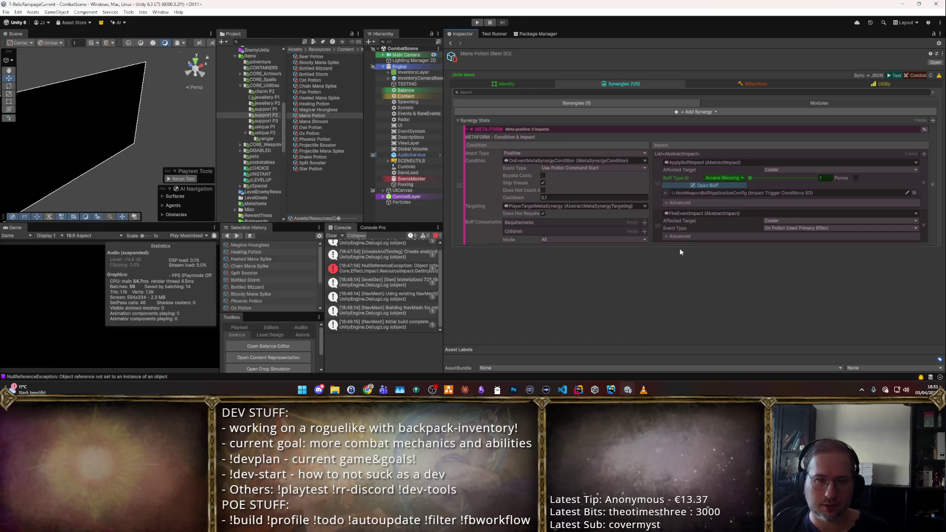
- Review the Owl, Ox, Phoenix, Snake and Star Potion synergies, then start play mode
{"action": "left_click", "coordinate": [324, 128]}
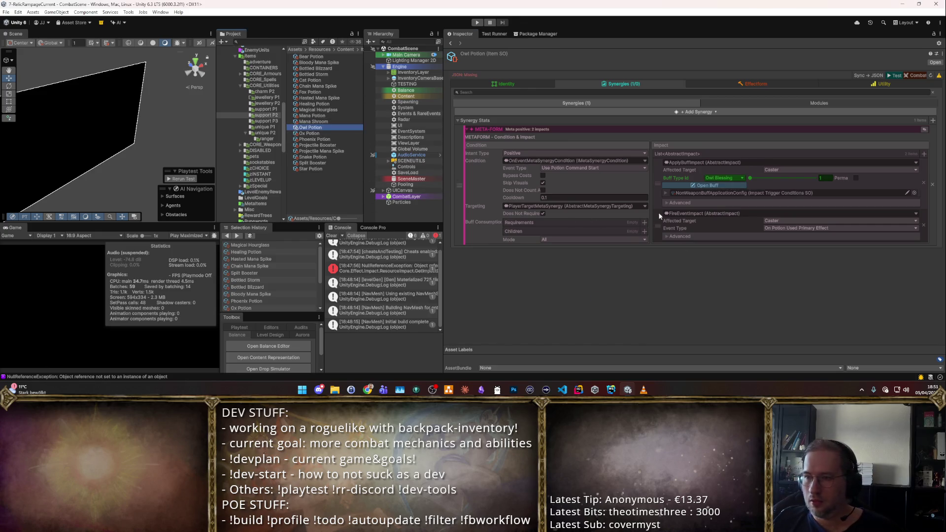
{"action": "left_click", "coordinate": [335, 133]}
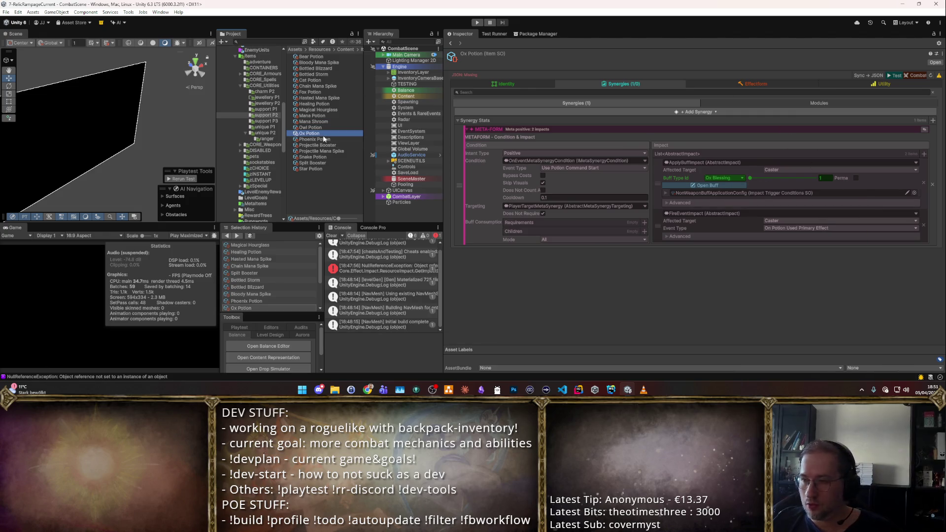
{"action": "left_click", "coordinate": [329, 141]}
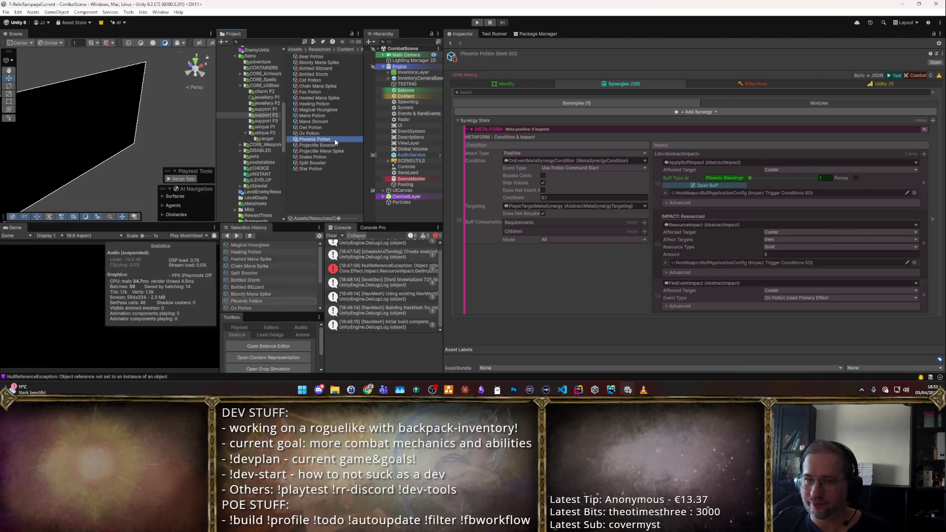
{"action": "left_click", "coordinate": [330, 157]}
{"action": "left_click", "coordinate": [315, 169]}
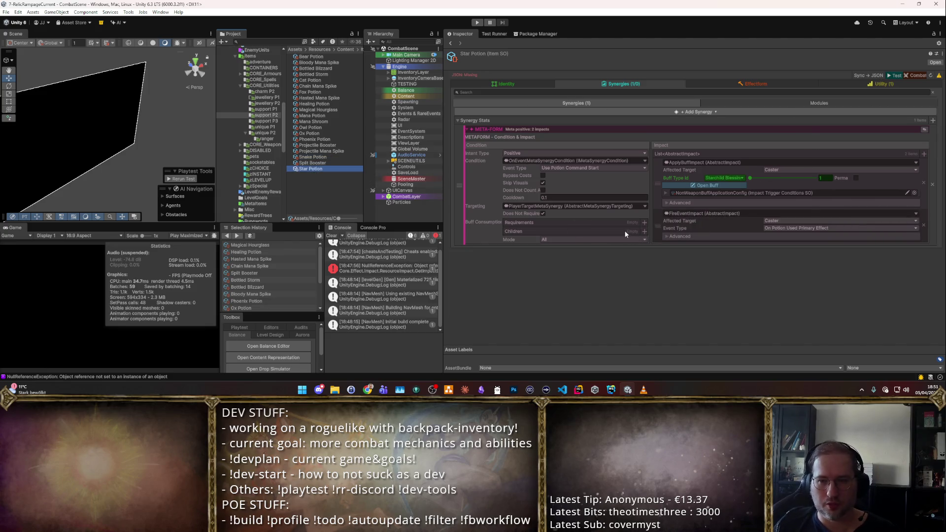
{"action": "left_click", "coordinate": [476, 22]}
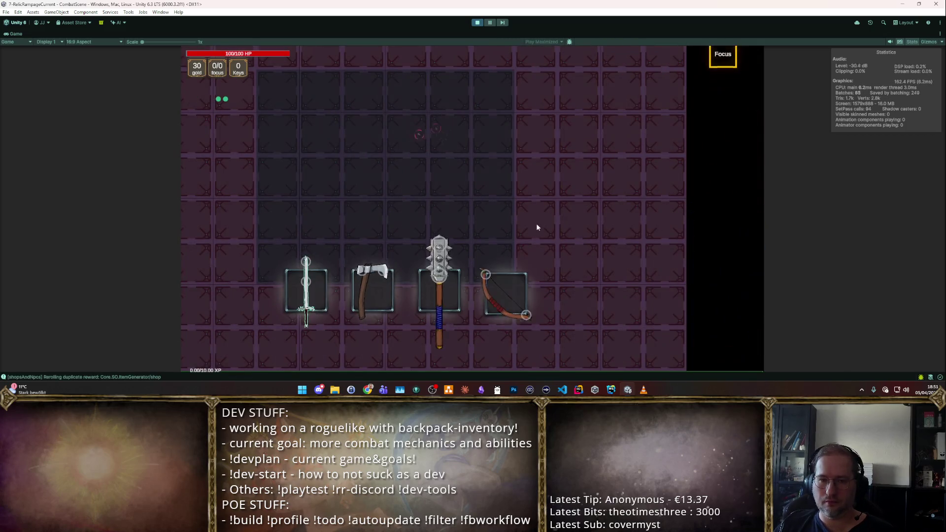
- Put the sword into the backpack grid and sell the angel statue for 3 gold
{"action": "mouse_move", "coordinate": [306, 296]}
{"action": "left_mouse_down"}
{"action": "mouse_move", "coordinate": [291, 180]}
{"action": "mouse_move", "coordinate": [308, 181]}
{"action": "mouse_move", "coordinate": [325, 202]}
{"action": "left_mouse_up"}
{"action": "key", "text": "F3"}
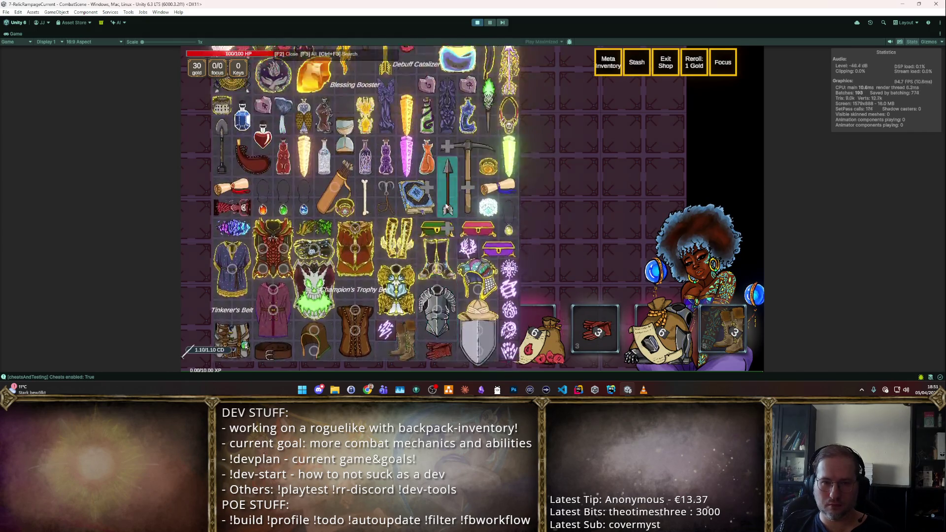
{"action": "left_click_drag", "start_coordinate": [397, 193], "coordinate": [647, 277]}
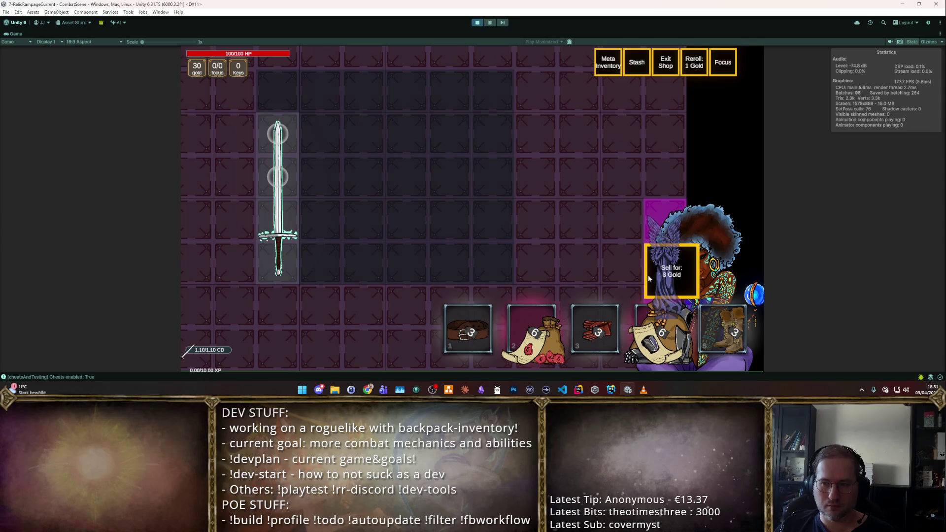
- Add the Owl, Ox and Cat potions from the F2 item browser to the backpack
{"action": "key", "text": "F2"}
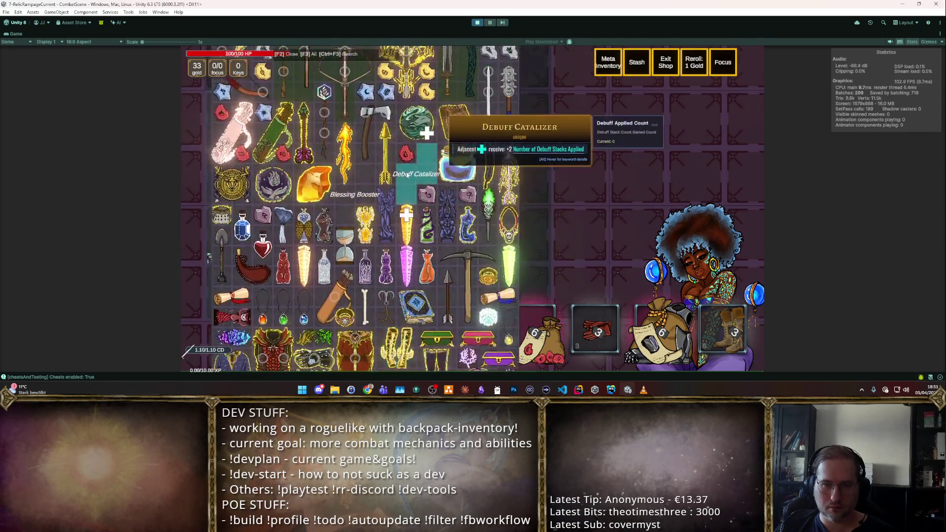
{"action": "scroll", "coordinate": [462, 179], "scroll_direction": "down", "scroll_amount": 5}
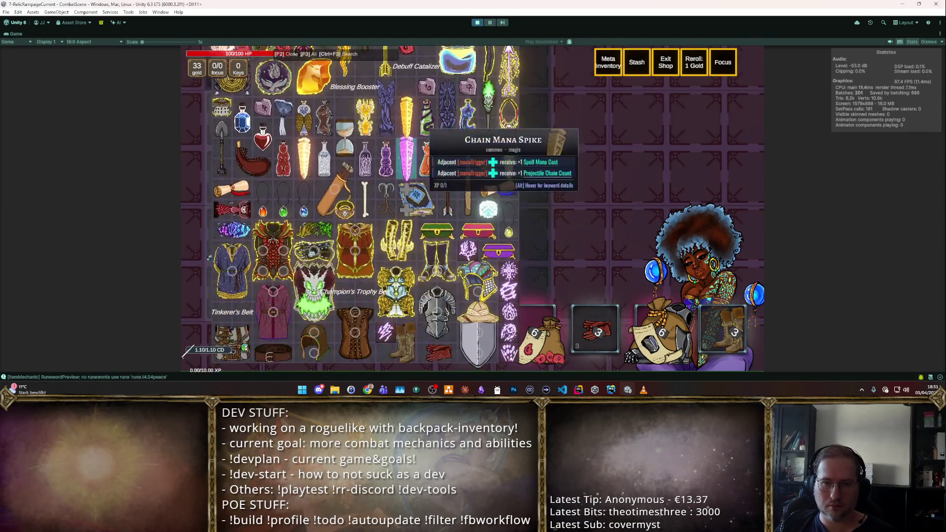
{"action": "mouse_move", "coordinate": [310, 119]}
{"action": "left_mouse_down"}
{"action": "mouse_move", "coordinate": [348, 201]}
{"action": "mouse_move", "coordinate": [306, 236]}
{"action": "left_mouse_up"}
{"action": "key", "text": "F2"}
{"action": "scroll", "coordinate": [380, 172], "scroll_direction": "up", "scroll_amount": 3}
{"action": "scroll", "coordinate": [345, 148], "scroll_direction": "down", "scroll_amount": 2}
{"action": "left_click_drag", "start_coordinate": [325, 139], "coordinate": [298, 170]}
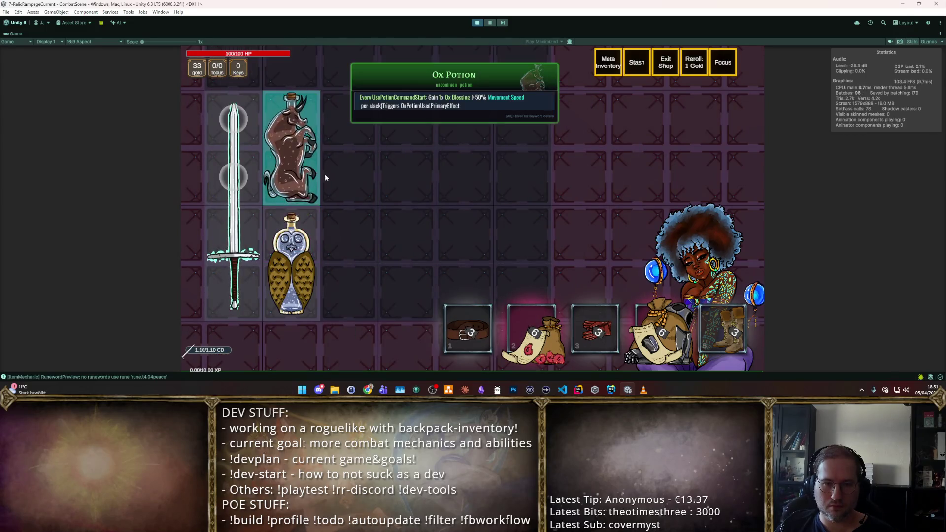
{"action": "key", "text": "F2"}
{"action": "scroll", "coordinate": [430, 179], "scroll_direction": "down", "scroll_amount": 3}
{"action": "scroll", "coordinate": [430, 179], "scroll_direction": "up", "scroll_amount": 3}
{"action": "mouse_move", "coordinate": [374, 198]}
{"action": "left_mouse_down"}
{"action": "mouse_move", "coordinate": [350, 197]}
{"action": "mouse_move", "coordinate": [348, 276]}
{"action": "left_mouse_up"}
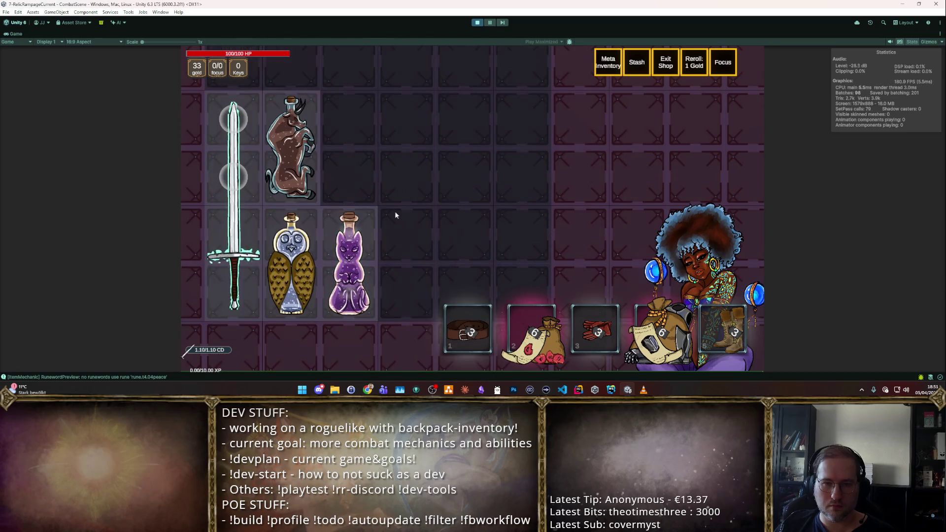
- Add the Star, Phoenix and red potions, plus a second Star Potion, to the backpack
{"action": "key", "text": "F2"}
{"action": "scroll", "coordinate": [403, 180], "scroll_direction": "down", "scroll_amount": 3}
{"action": "scroll", "coordinate": [402, 180], "scroll_direction": "down", "scroll_amount": 3}
{"action": "mouse_move", "coordinate": [475, 163]}
{"action": "left_mouse_down"}
{"action": "mouse_move", "coordinate": [336, 182]}
{"action": "mouse_move", "coordinate": [367, 170]}
{"action": "left_mouse_up"}
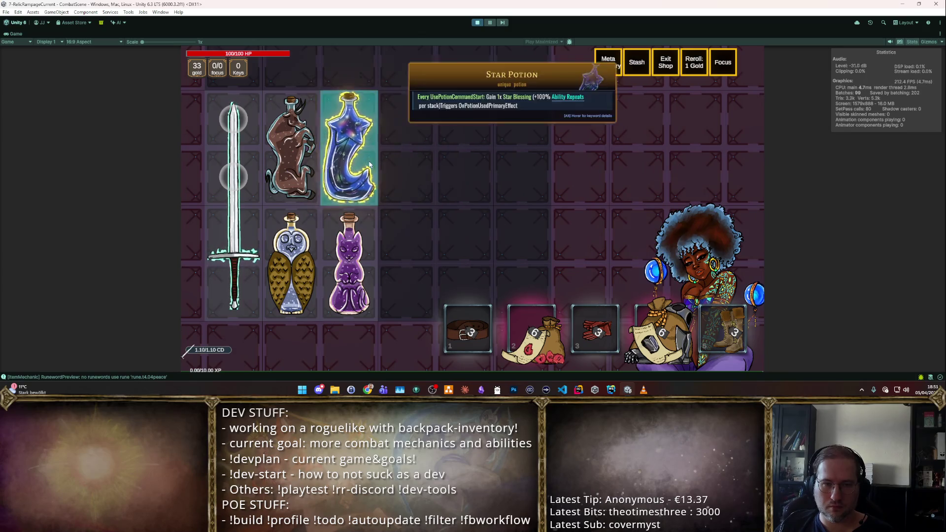
{"action": "key", "text": "F2"}
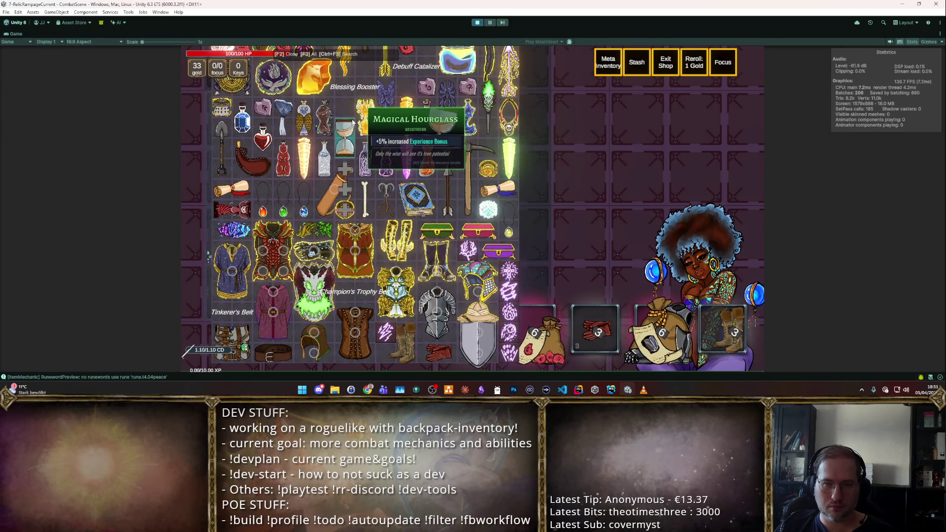
{"action": "left_click_drag", "start_coordinate": [365, 116], "coordinate": [416, 138]}
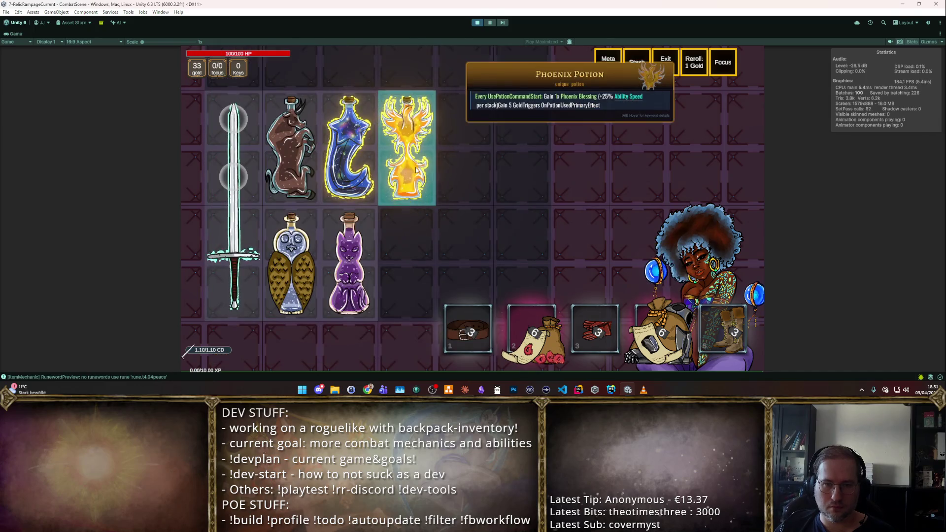
{"action": "key", "text": "F2"}
{"action": "left_click", "coordinate": [297, 166]}
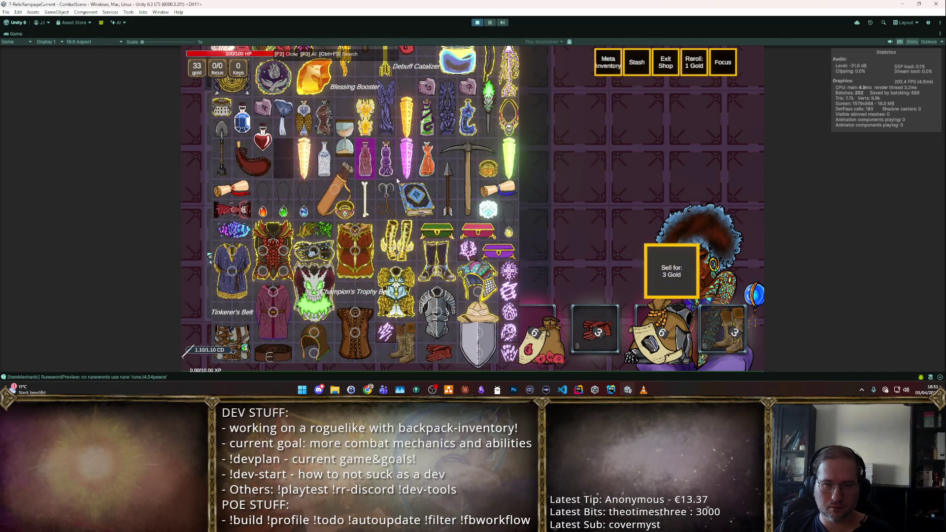
{"action": "left_click", "coordinate": [400, 254]}
{"action": "key", "text": "F2"}
{"action": "scroll", "coordinate": [531, 172], "scroll_direction": "up", "scroll_amount": 3}
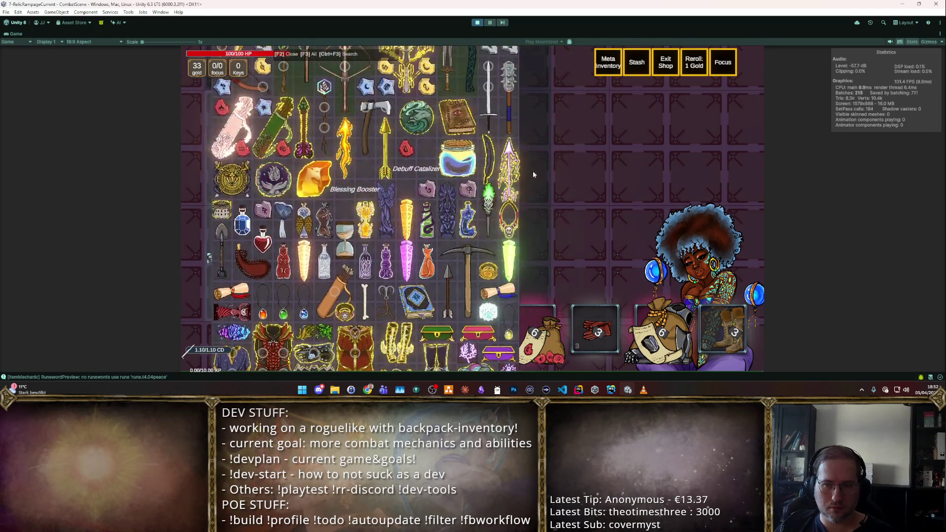
{"action": "left_click", "coordinate": [467, 117]}
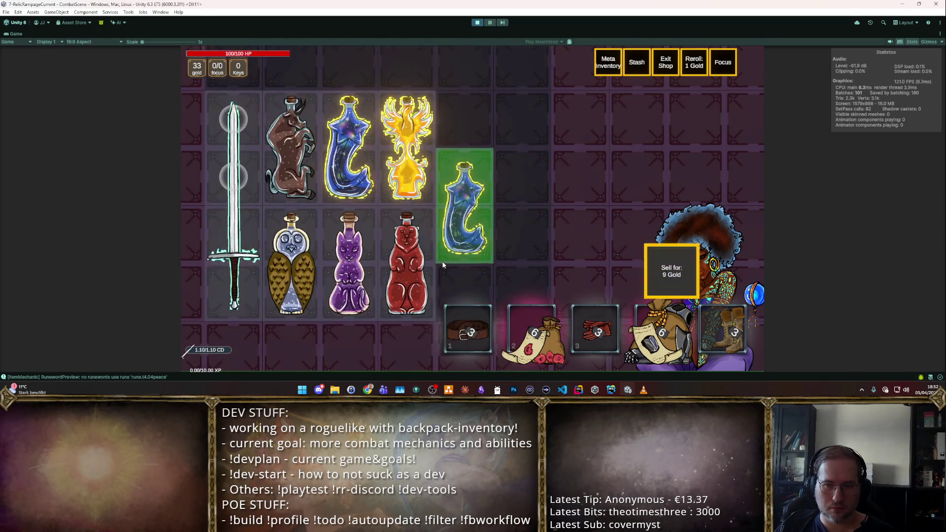
{"action": "key", "text": "F2"}
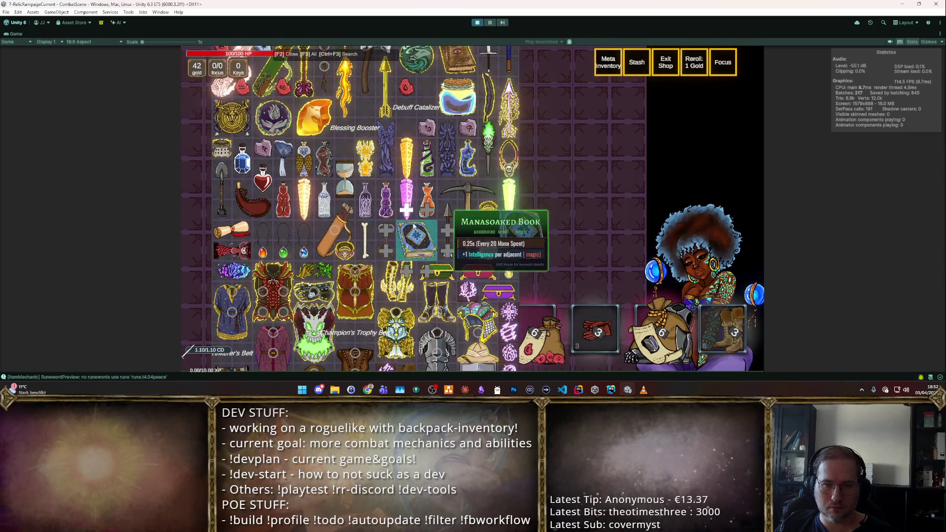
- Add the Fox Potion to the backpack
{"action": "scroll", "coordinate": [543, 172], "scroll_direction": "down", "scroll_amount": 1}
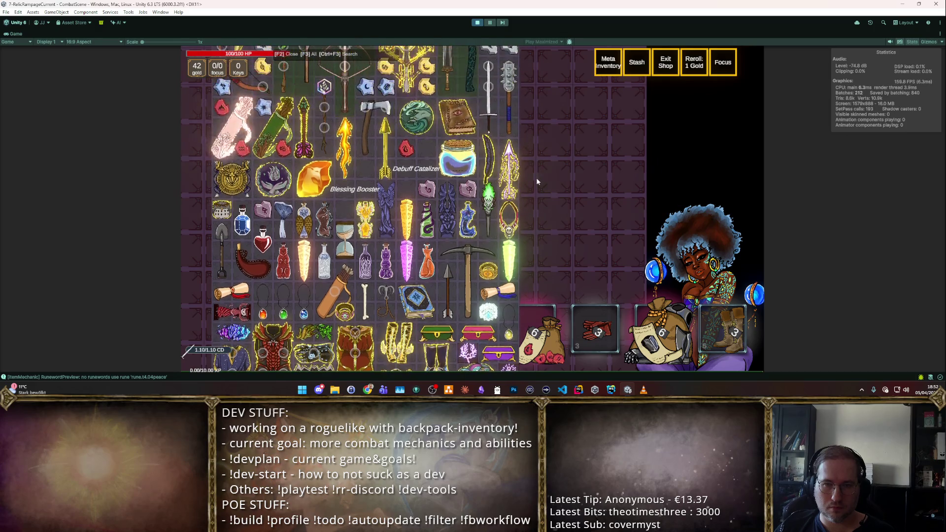
{"action": "scroll", "coordinate": [410, 187], "scroll_direction": "up", "scroll_amount": 6}
{"action": "scroll", "coordinate": [409, 186], "scroll_direction": "down", "scroll_amount": 7}
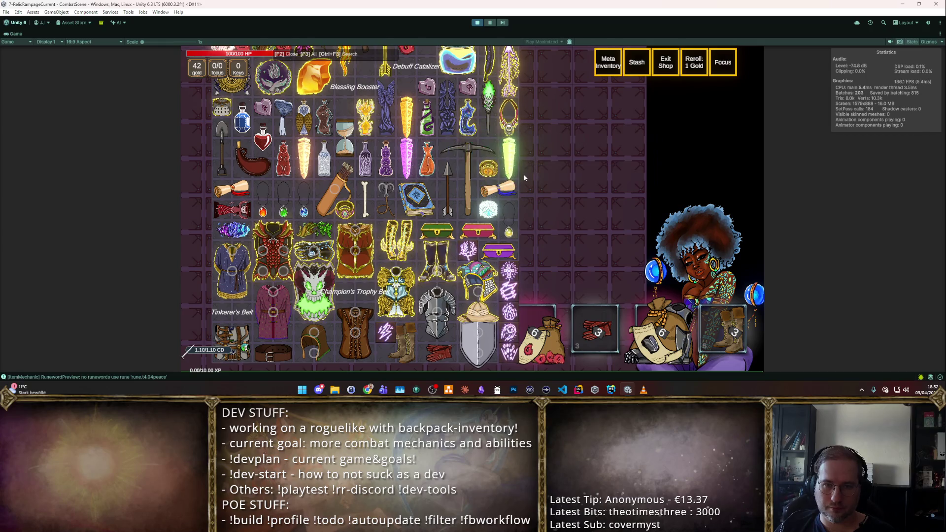
{"action": "mouse_move", "coordinate": [427, 162]}
{"action": "left_mouse_down"}
{"action": "mouse_move", "coordinate": [439, 161]}
{"action": "mouse_move", "coordinate": [442, 259]}
{"action": "left_mouse_up"}
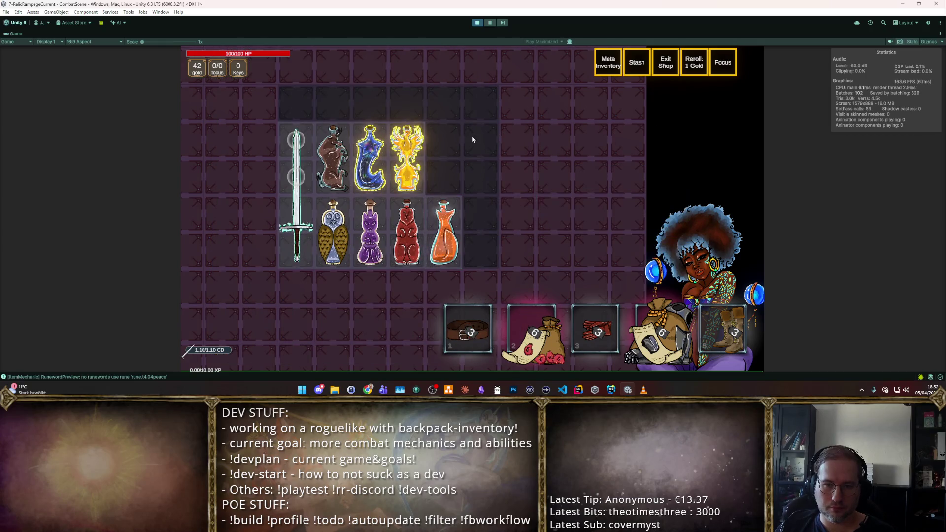
{"action": "key", "text": "F2"}
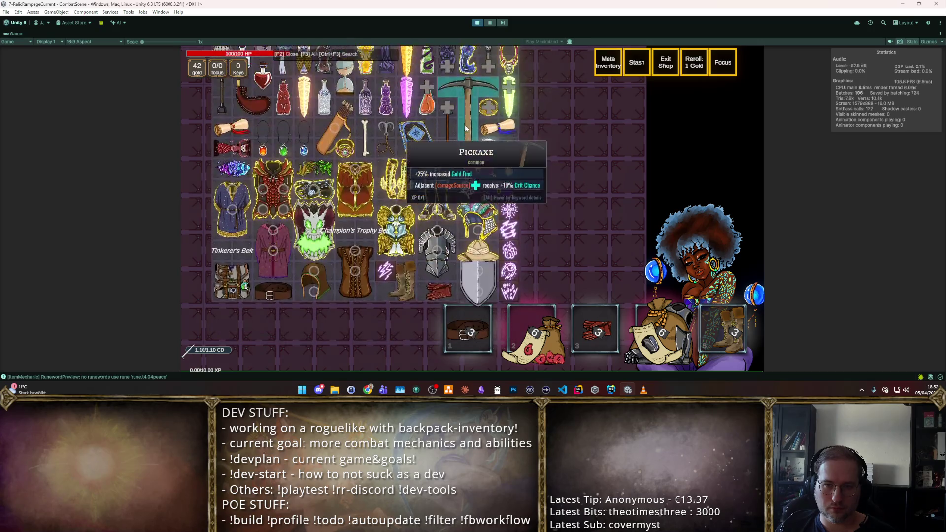
- Filter the item browser to potions and place the picked bottle in the grid
{"action": "scroll", "coordinate": [465, 125], "scroll_direction": "up", "scroll_amount": 4}
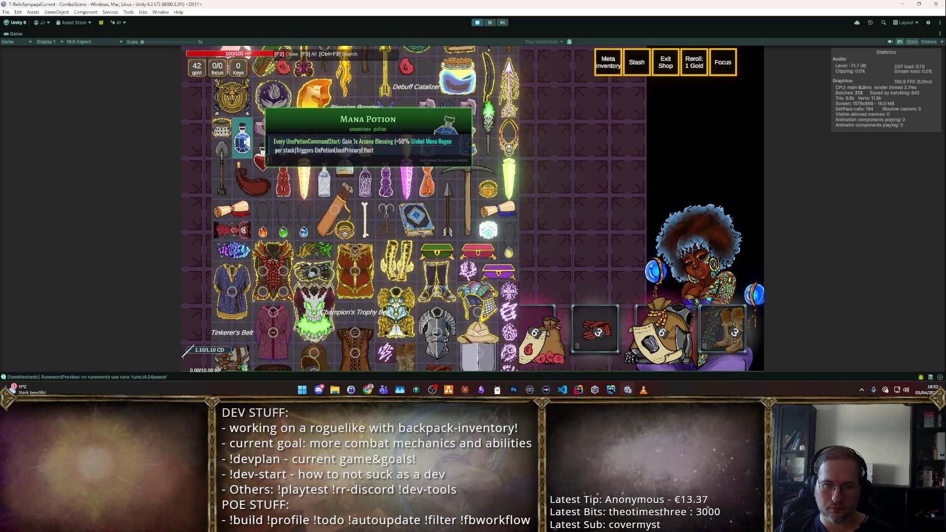
{"action": "left_click", "coordinate": [245, 141]}
{"action": "key", "text": "F3"}
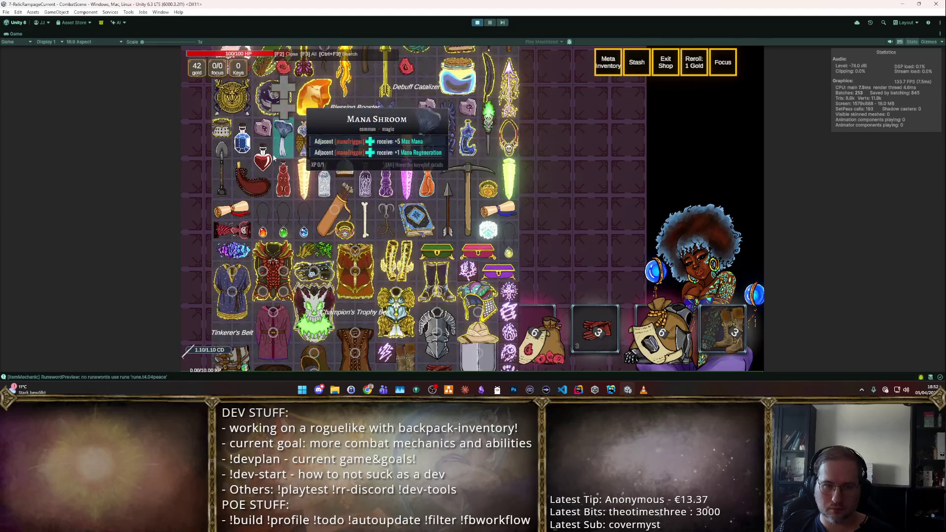
{"action": "left_click", "coordinate": [275, 156]}
{"action": "key", "text": "F3"}
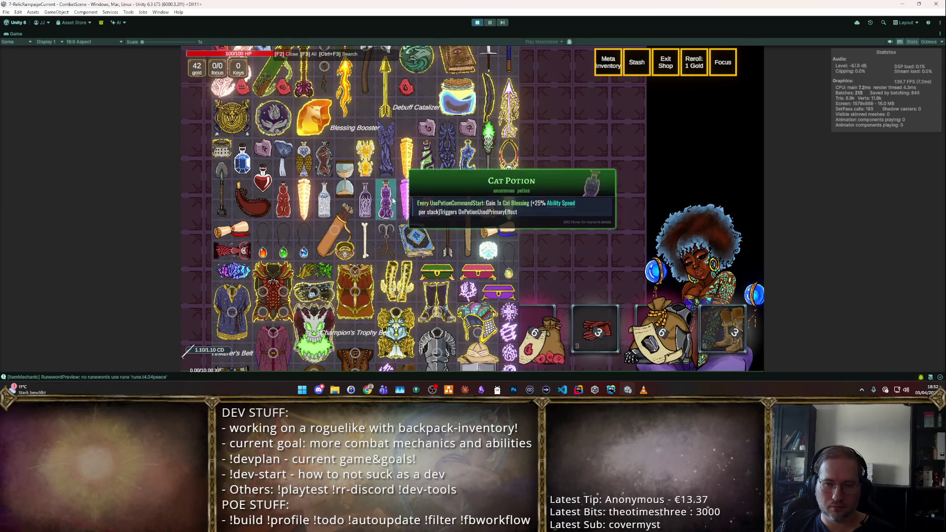
{"action": "scroll", "coordinate": [383, 201], "scroll_direction": "down", "scroll_amount": 5}
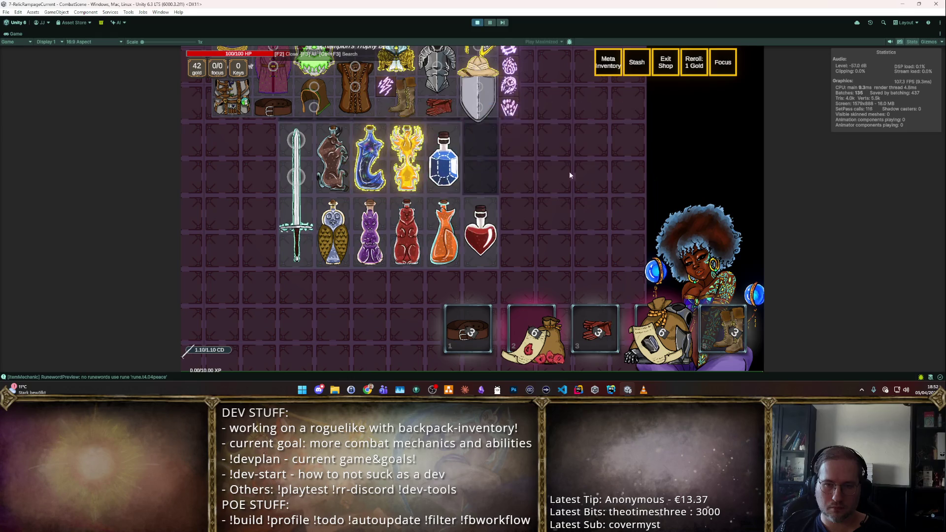
{"action": "scroll", "coordinate": [512, 197], "scroll_direction": "up", "scroll_amount": 5}
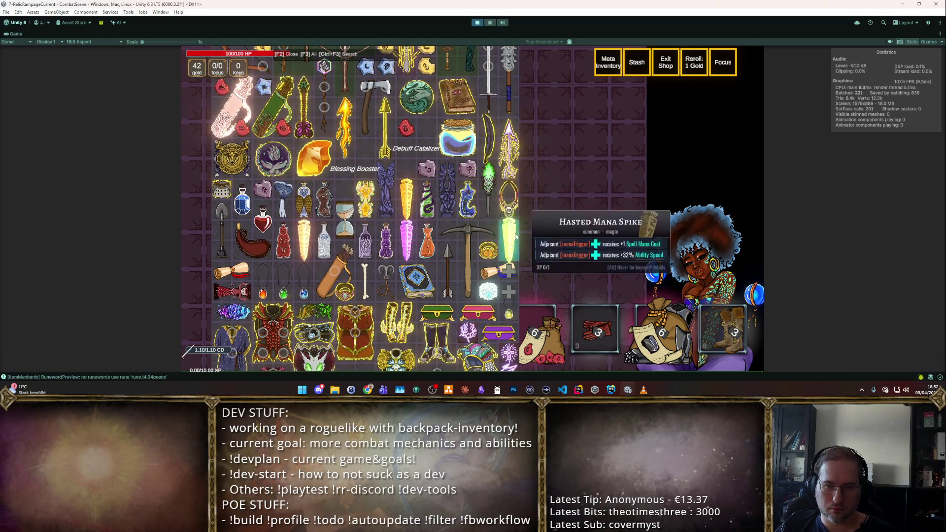
{"action": "left_click", "coordinate": [559, 155]}
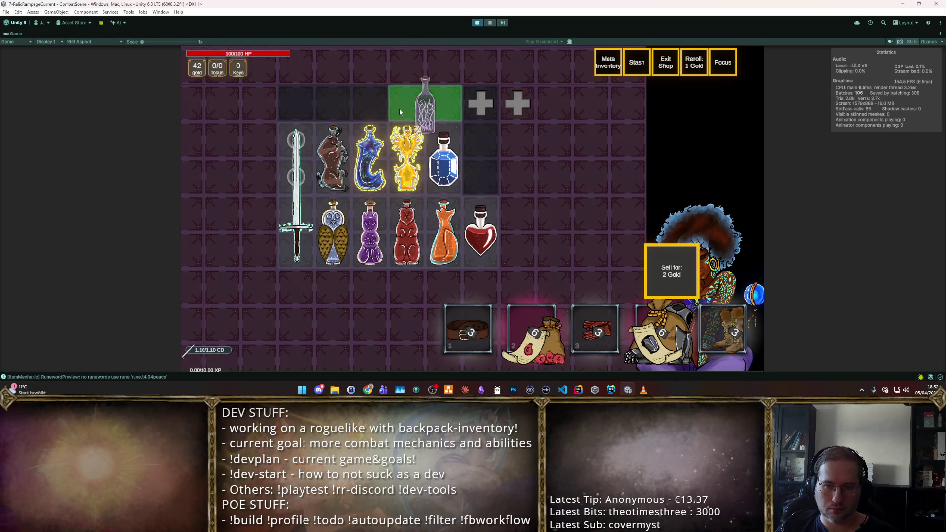
- Add Bottled Blizzard and a Snake Potion by the heart potion, then show the debug panel
{"action": "key", "text": "F2"}
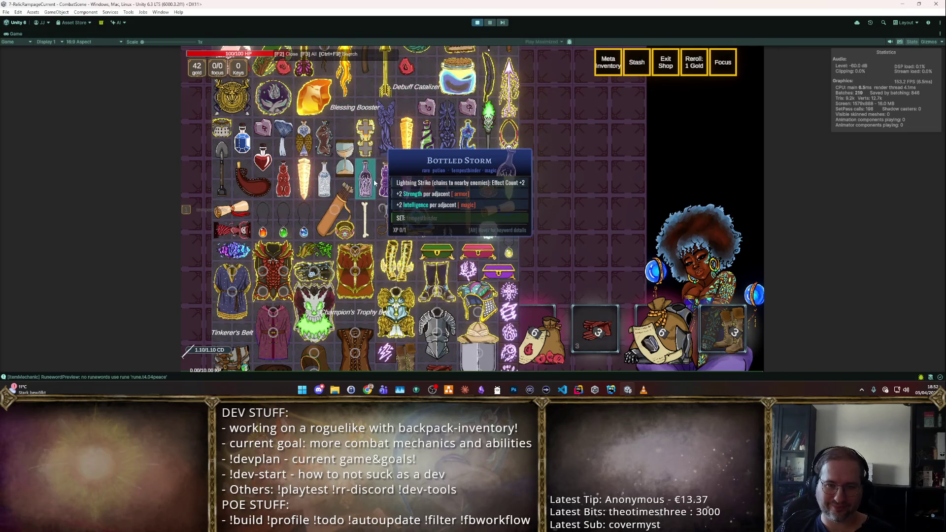
{"action": "left_click", "coordinate": [326, 180]}
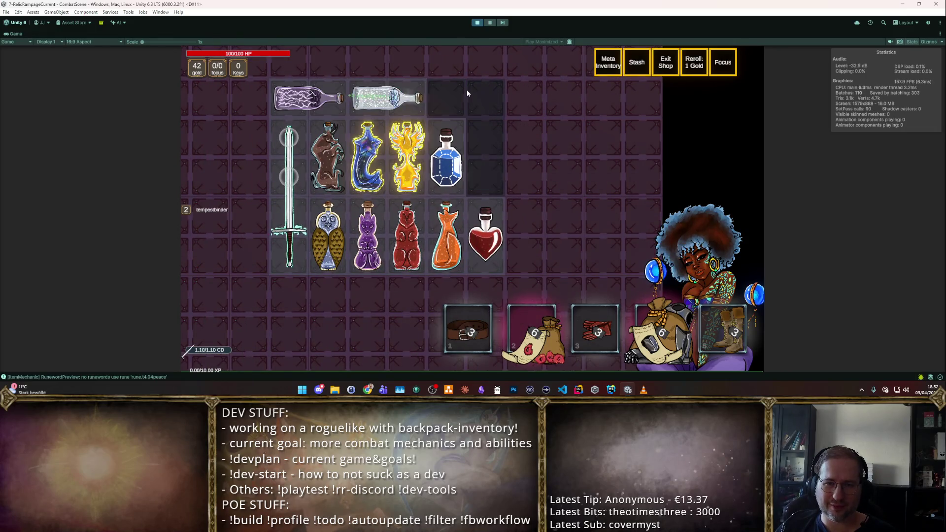
{"action": "key", "text": "F2"}
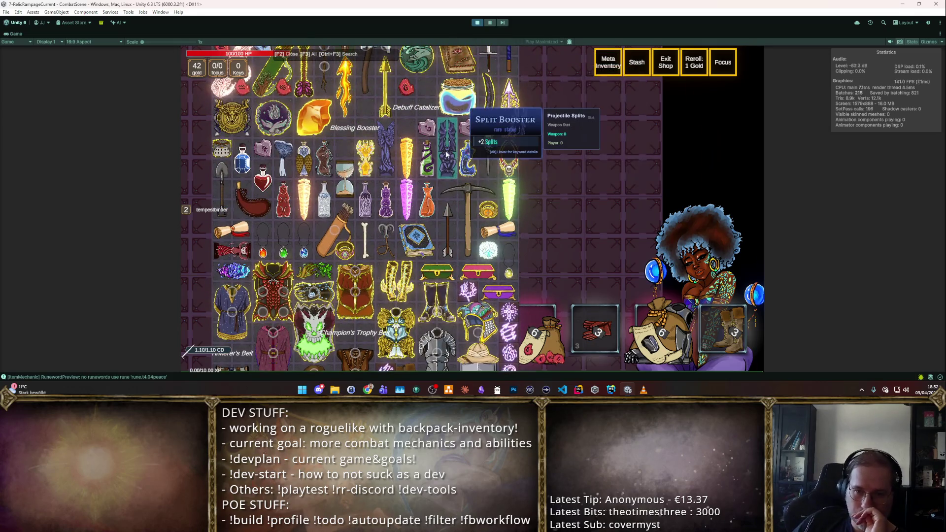
{"action": "left_click", "coordinate": [426, 158]}
{"action": "left_click", "coordinate": [486, 187]}
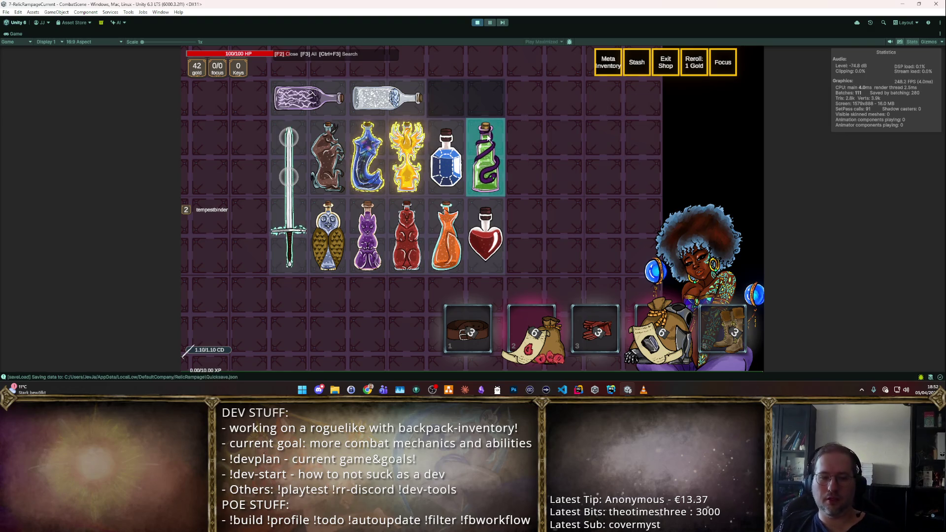
{"action": "key", "text": "F1"}
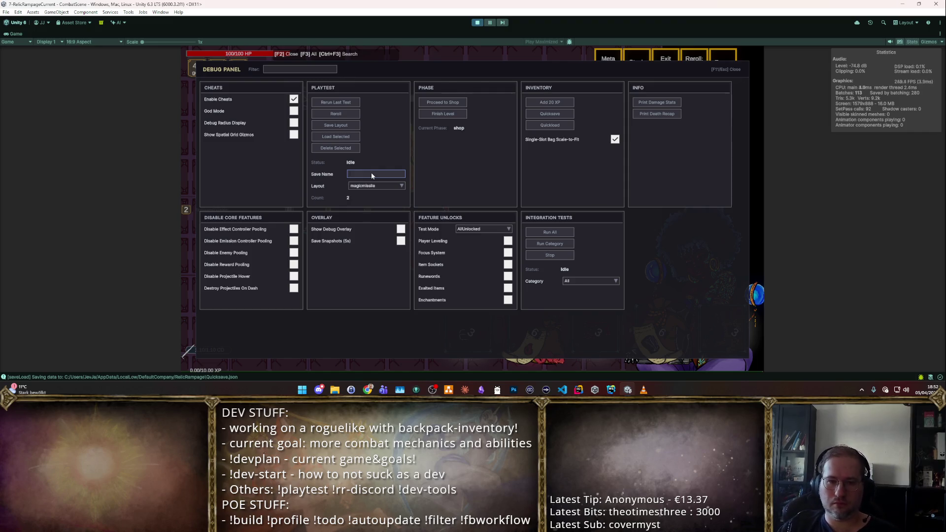
- Pause and resume play to save the backpack layout as 'elixirs', then close the debug panel
{"action": "key", "text": "ctrl+shift+p"}
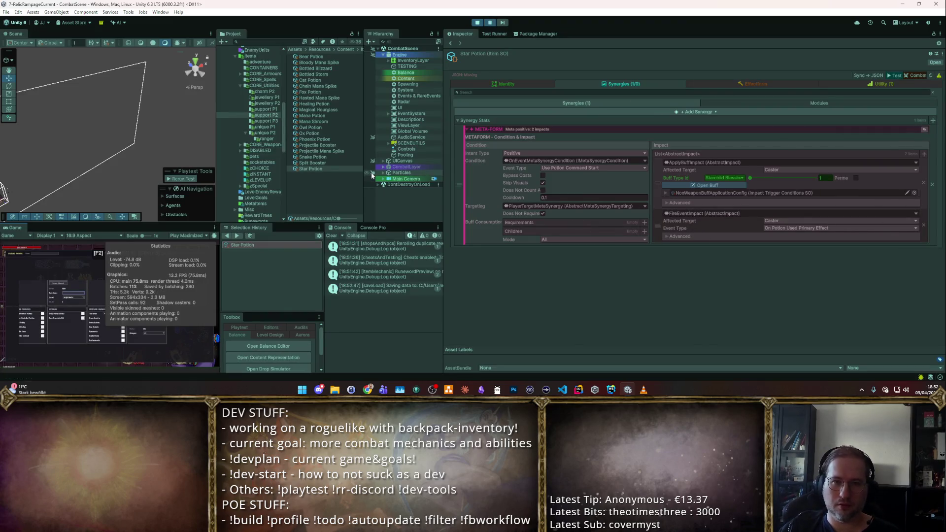
{"action": "left_click", "coordinate": [490, 22]}
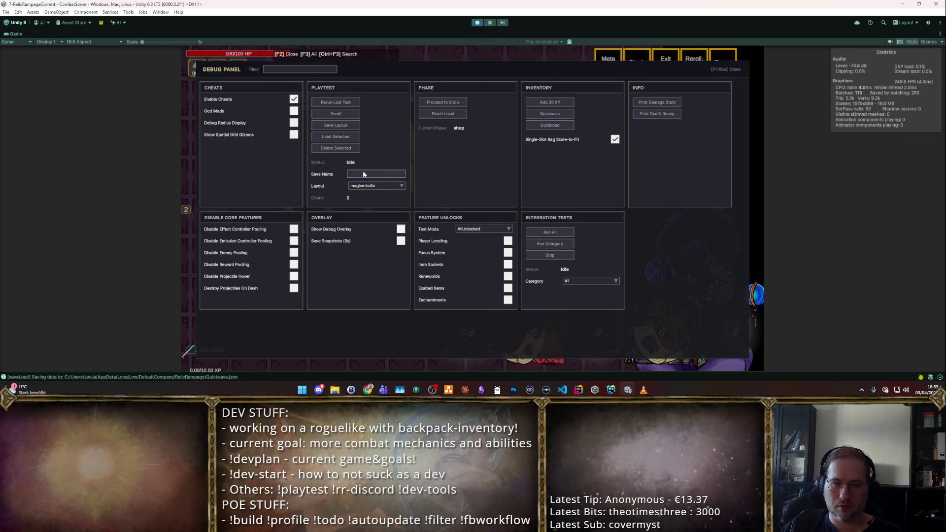
{"action": "key", "text": "ctrl+shift+p"}
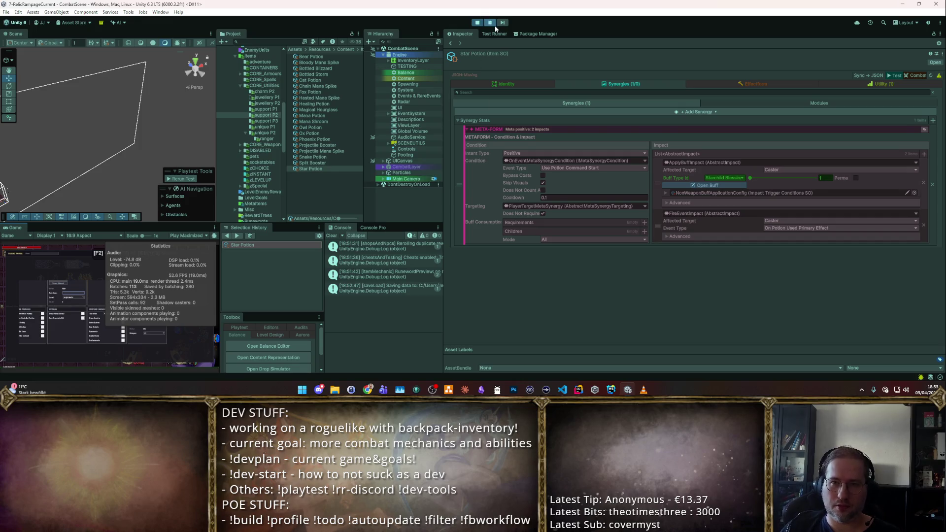
{"action": "left_click", "coordinate": [494, 25]}
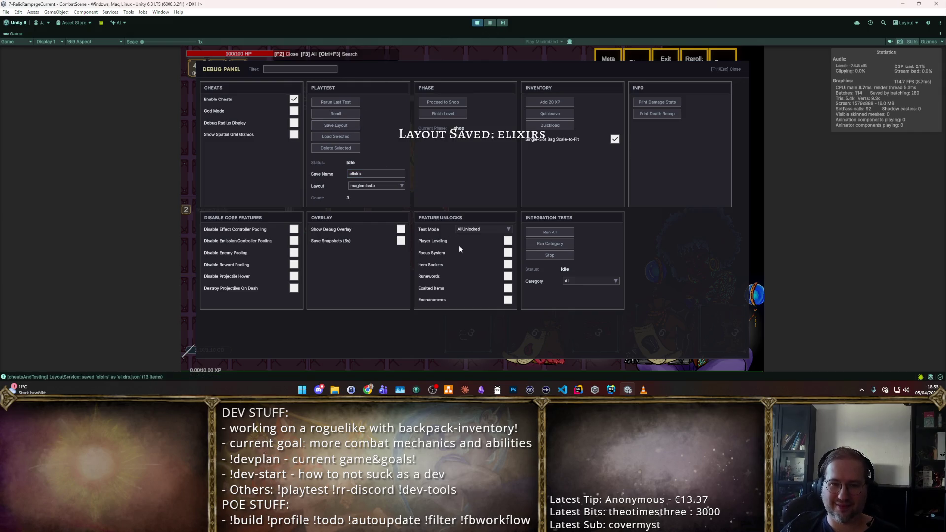
{"action": "key", "text": "F1"}
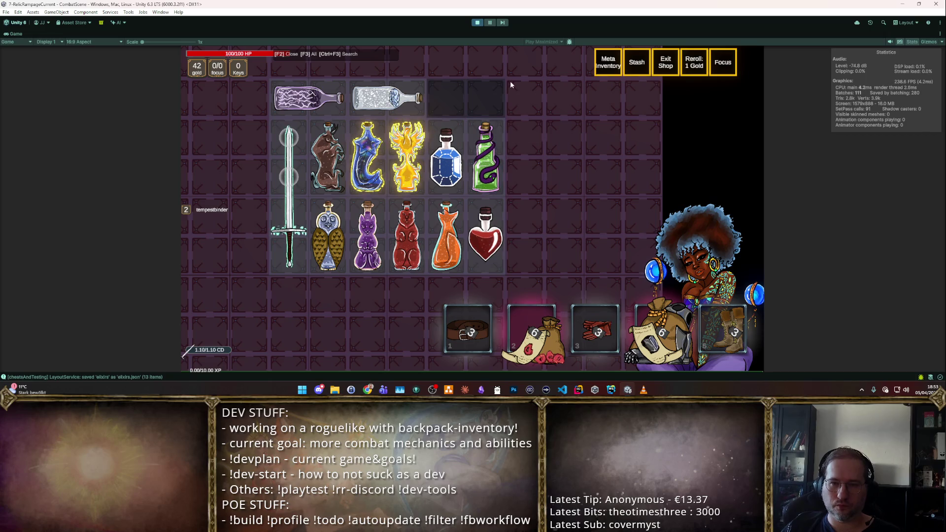
- Close the backpack and move the character through the dungeon toward the goblins
{"action": "mouse_move", "coordinate": [367, 156]}
{"action": "mouse_move", "coordinate": [417, 220]}
{"action": "key", "text": "Tab"}
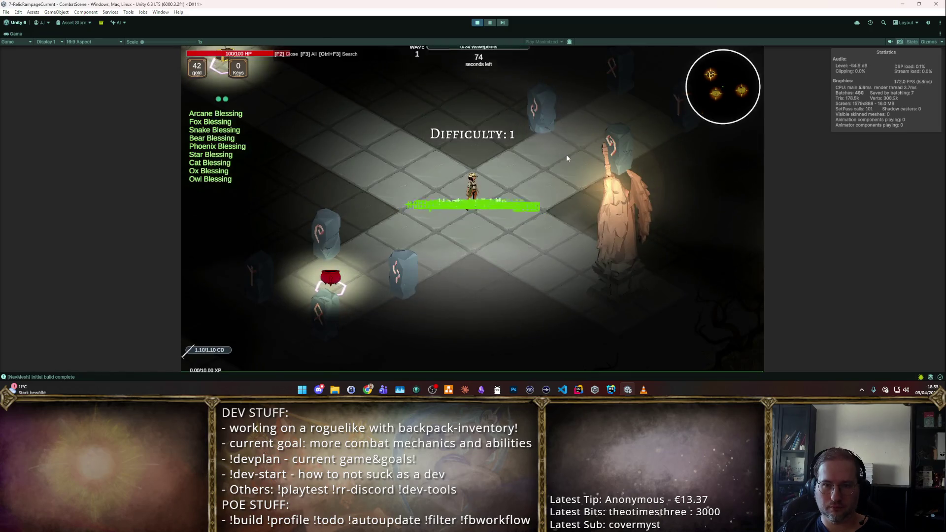
{"action": "key", "text": "w"}
{"action": "key", "text": "a"}
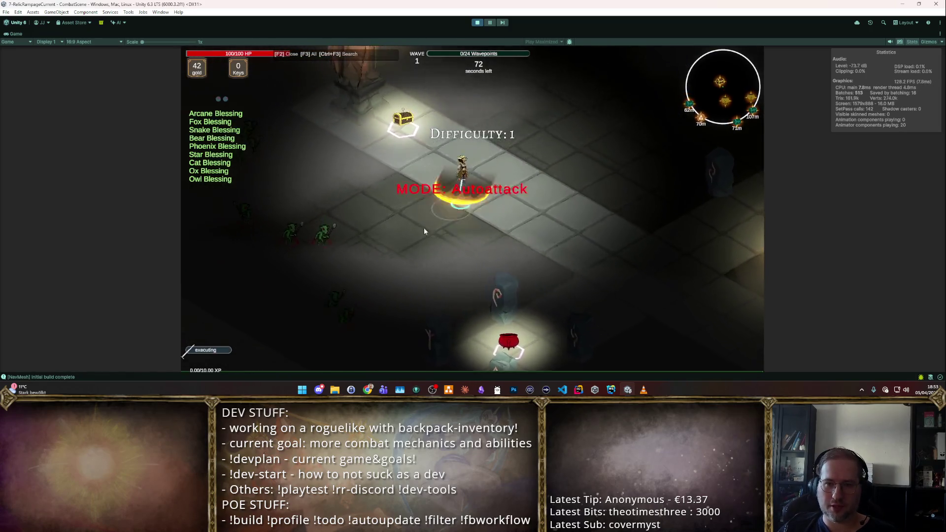
{"action": "key", "text": "a"}
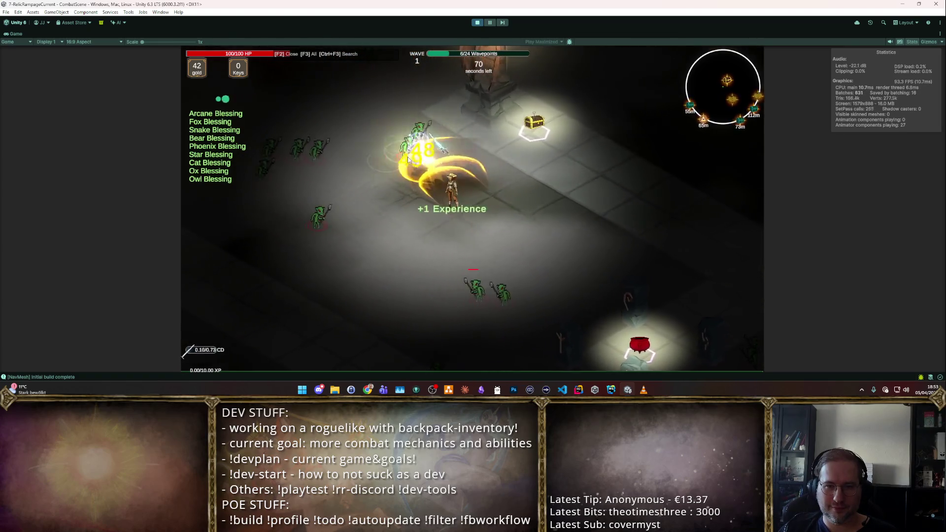
{"action": "key", "text": "s"}
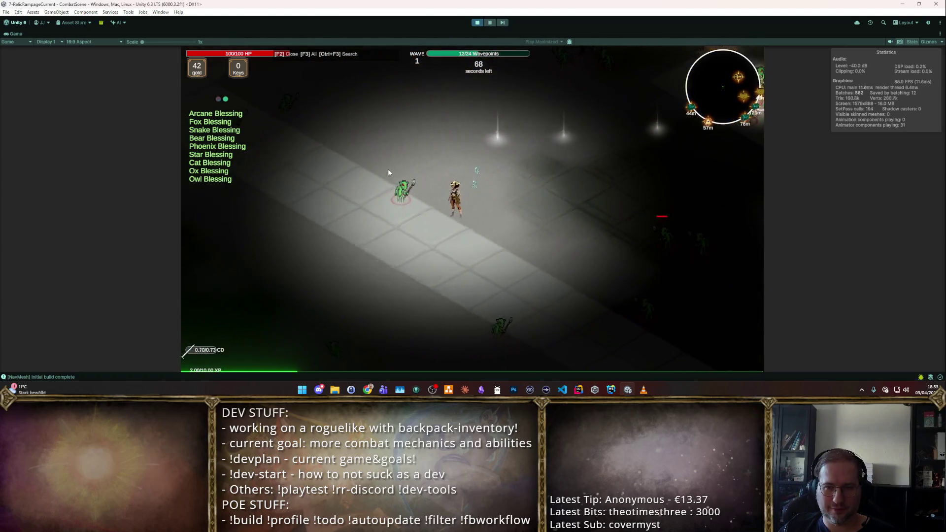
- Finish wave 1 on the rune tile and take the Movement Speed level-up
{"action": "key", "text": "s"}
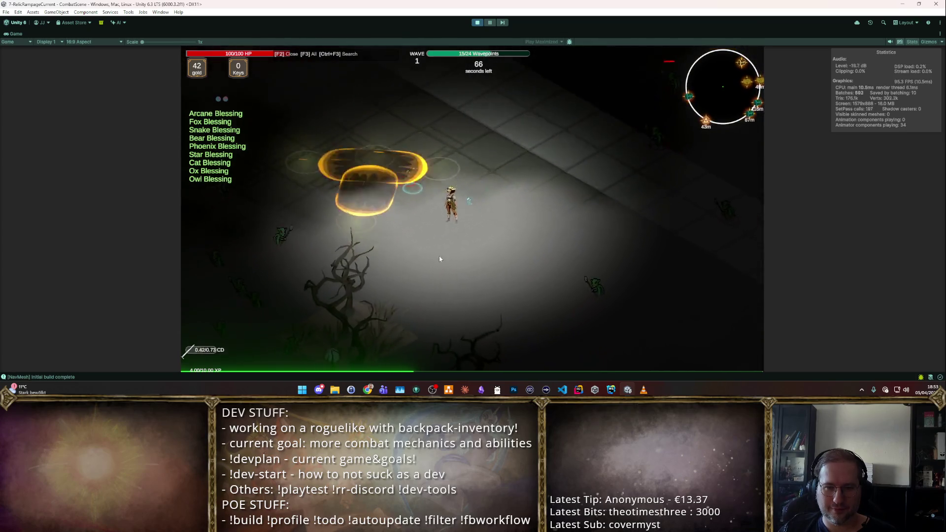
{"action": "key", "text": "d"}
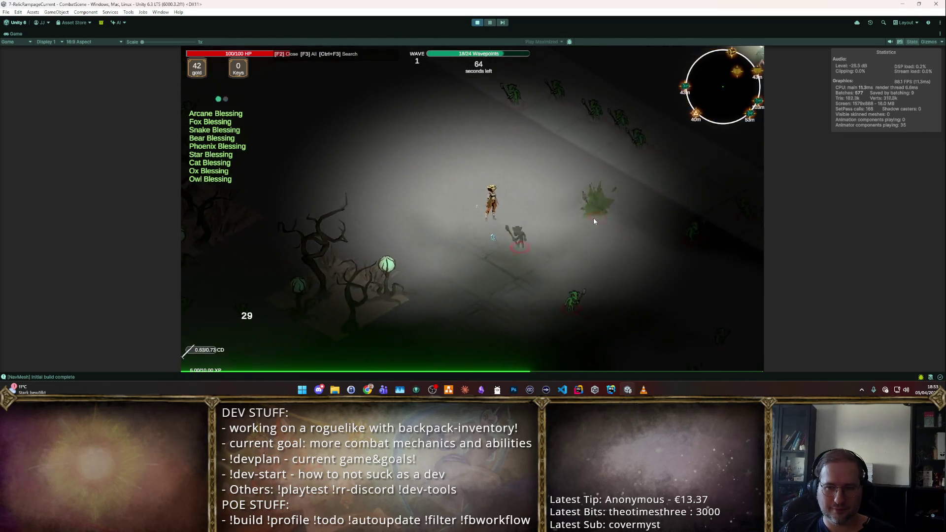
{"action": "key", "text": "d"}
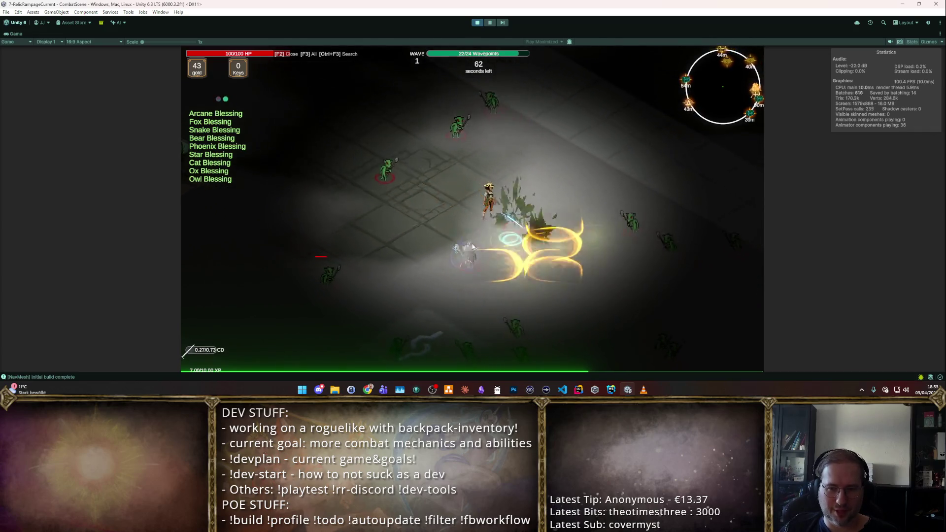
{"action": "key", "text": "s"}
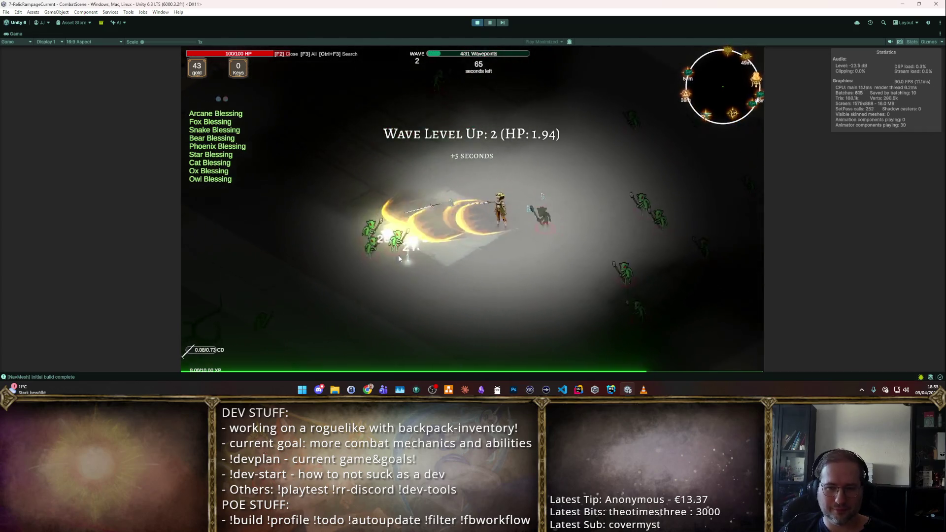
{"action": "left_click", "coordinate": [497, 188]}
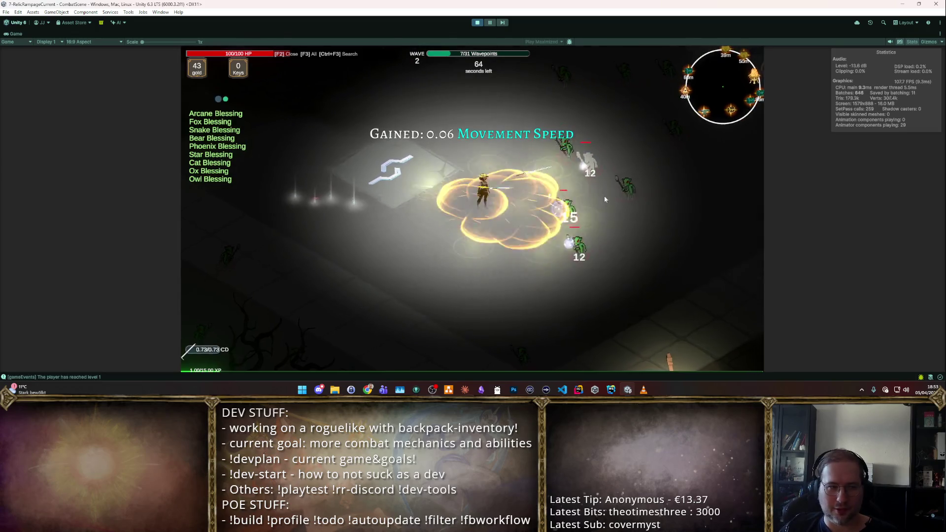
{"action": "key", "text": "d"}
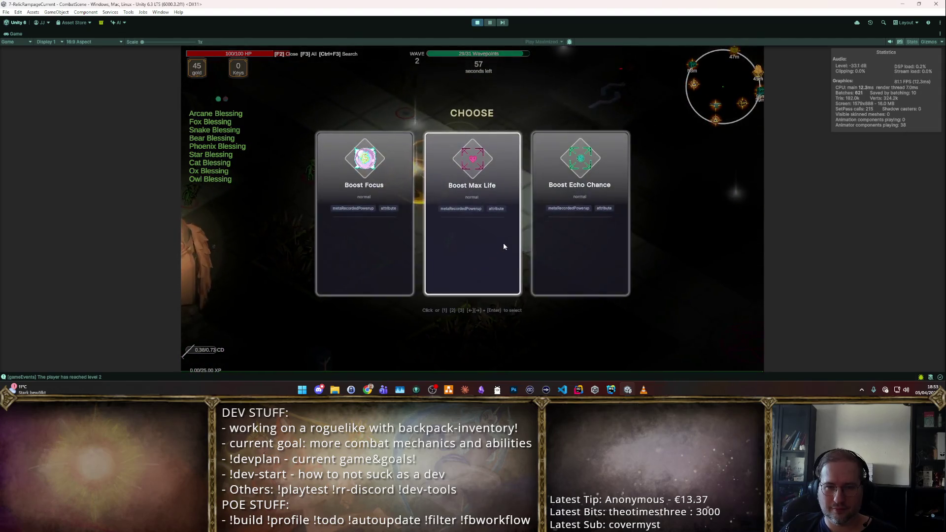
- Take the Focus level-up, fight into wave 3, then stop the playtest
{"action": "left_click", "coordinate": [463, 243]}
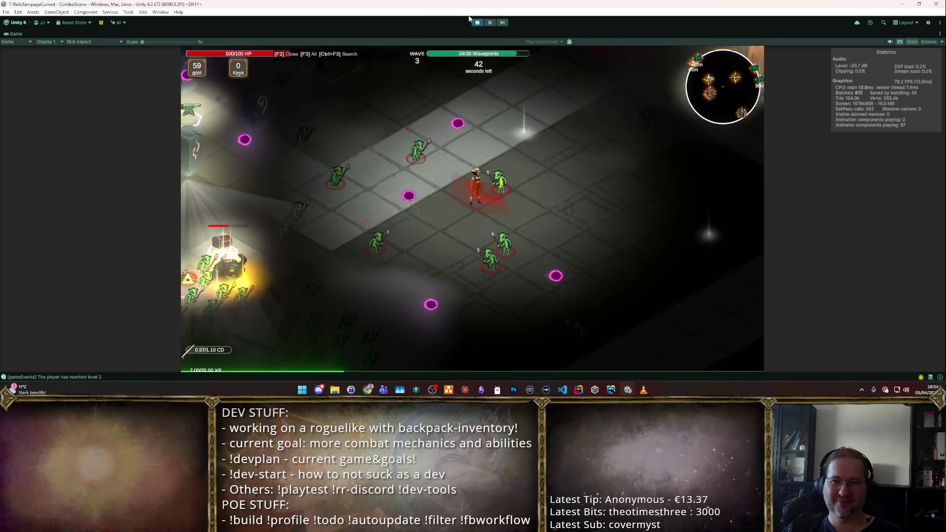
{"action": "left_click", "coordinate": [481, 24]}
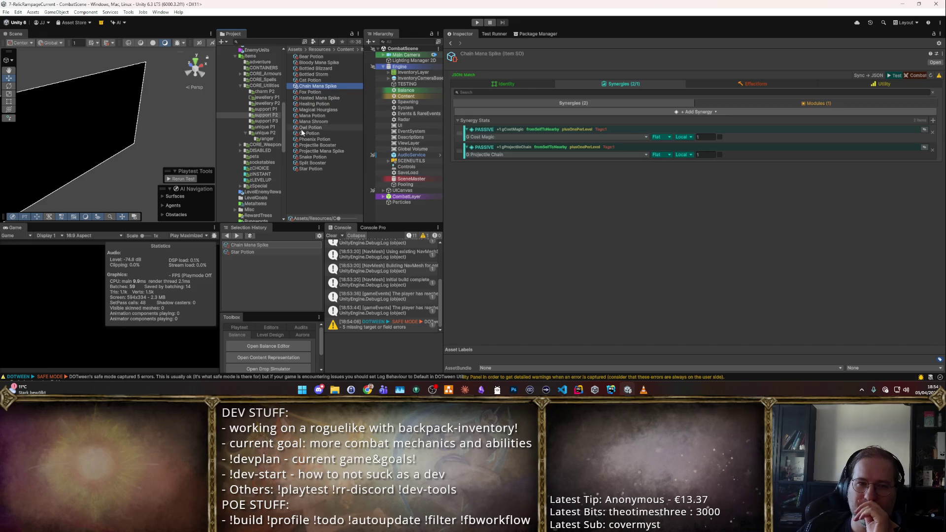
- Check Grand Royal Ring's identity settings in unique P2, then Necklaces of Echoes and Jack's Ring
{"action": "left_click", "coordinate": [264, 127]}
{"action": "left_click", "coordinate": [265, 133]}
{"action": "left_click", "coordinate": [317, 86]}
{"action": "left_click", "coordinate": [521, 91]}
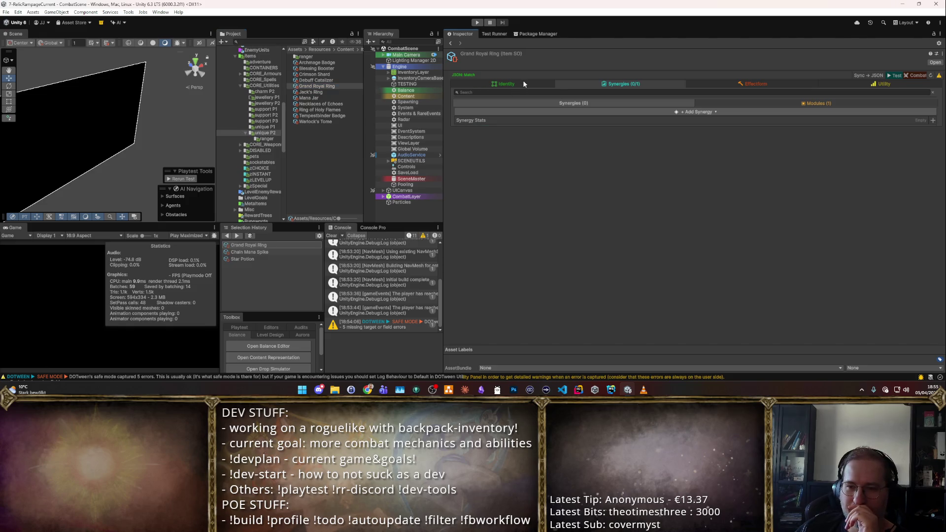
{"action": "left_click", "coordinate": [512, 84]}
{"action": "left_click", "coordinate": [323, 104]}
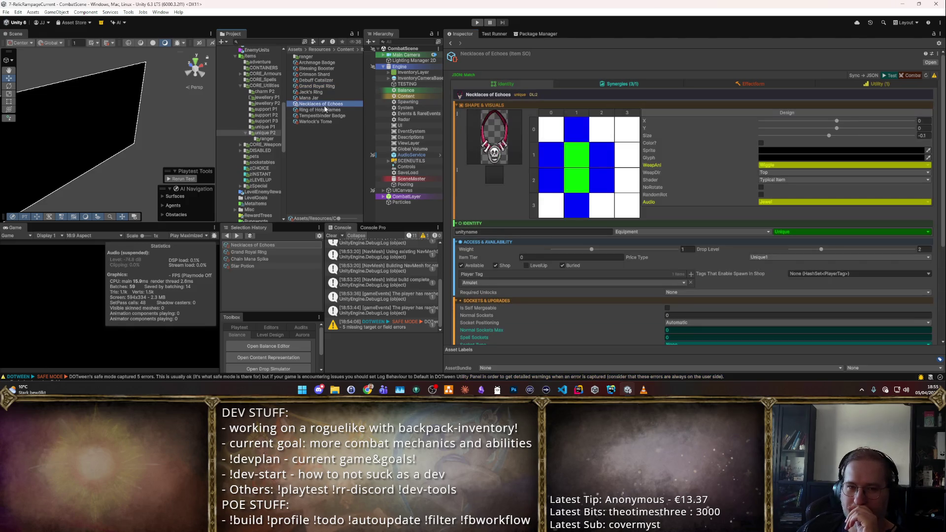
{"action": "left_click", "coordinate": [328, 92]}
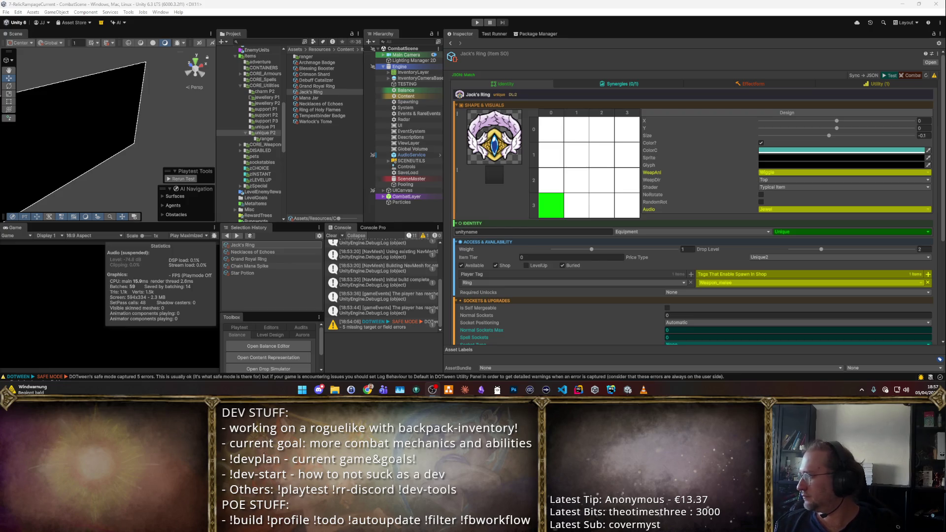
{"action": "key", "text": "Return"}
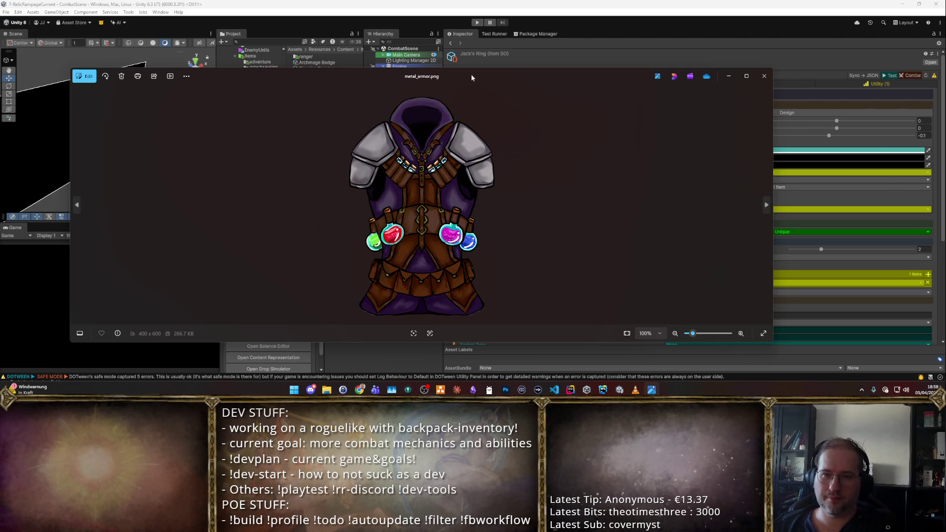
{"action": "mouse_move", "coordinate": [471, 73]}
{"action": "left_mouse_down"}
{"action": "mouse_move", "coordinate": [578, 105]}
{"action": "mouse_move", "coordinate": [528, 99]}
{"action": "left_mouse_up"}
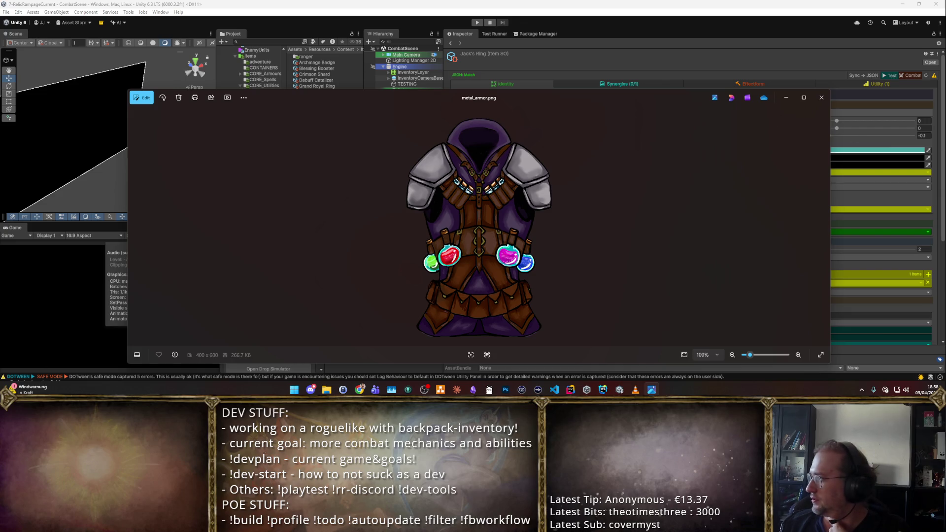
{"action": "left_click", "coordinate": [821, 98]}
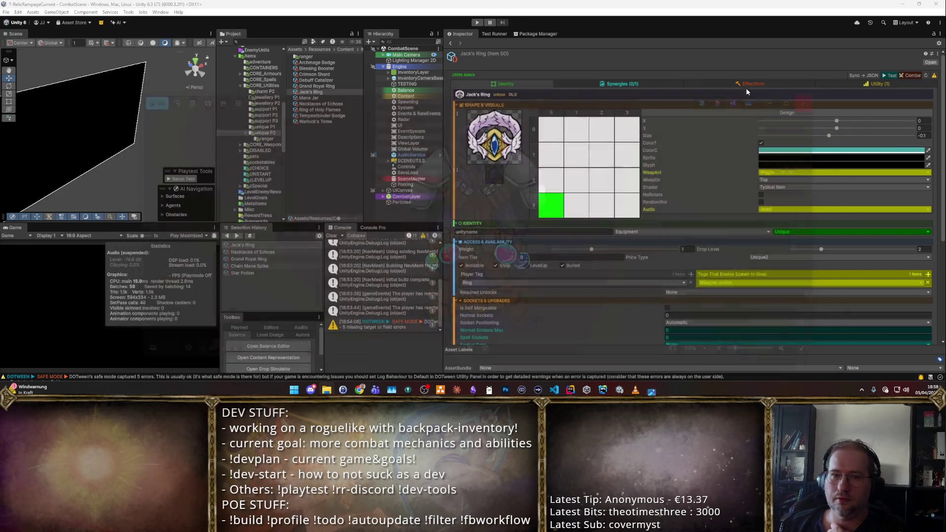
- Browse the support P2/P3 folders and inspect several unique P2 items like Grand Royal Ring
{"action": "left_click", "coordinate": [269, 127]}
{"action": "left_click", "coordinate": [274, 115]}
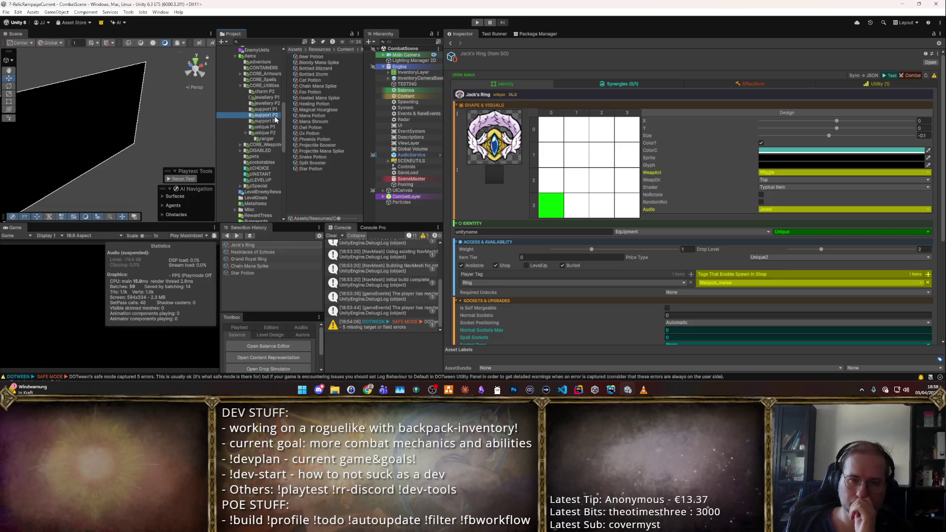
{"action": "left_click", "coordinate": [275, 120]}
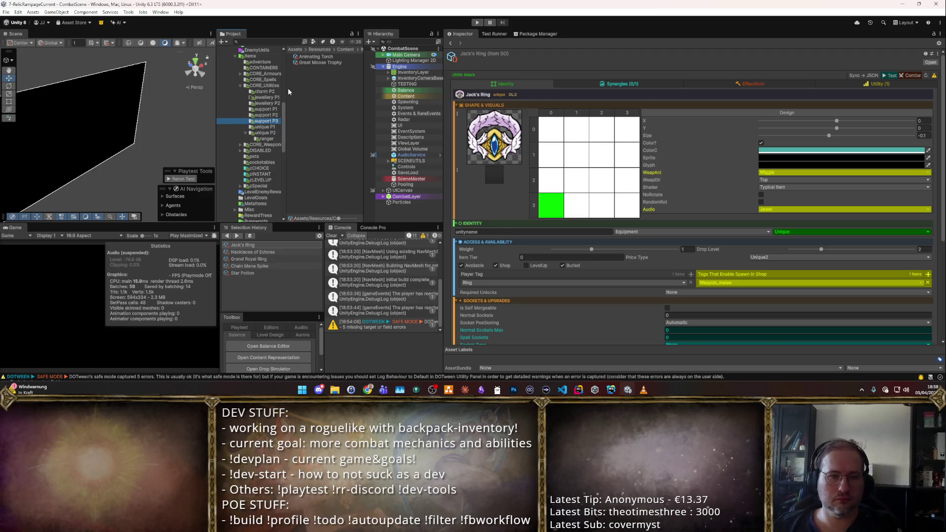
{"action": "left_click", "coordinate": [264, 133]}
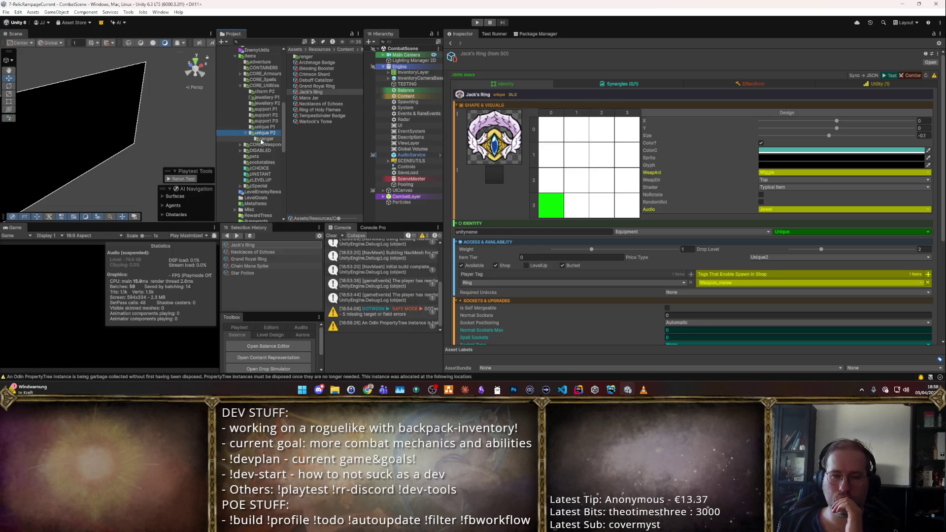
{"action": "left_click", "coordinate": [313, 122]}
{"action": "left_click", "coordinate": [315, 69]}
{"action": "left_click", "coordinate": [315, 74]}
{"action": "left_click", "coordinate": [318, 86]}
{"action": "left_click", "coordinate": [320, 103]}
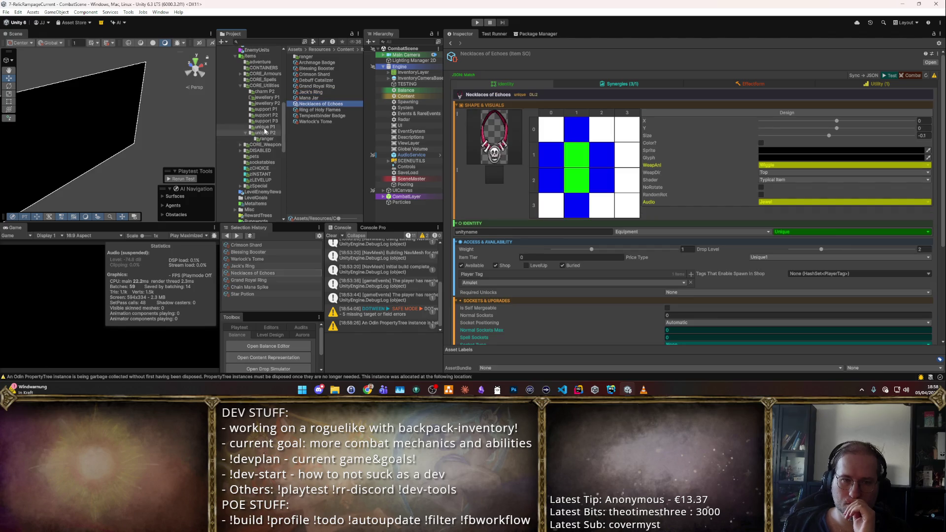
{"action": "left_click", "coordinate": [322, 63]}
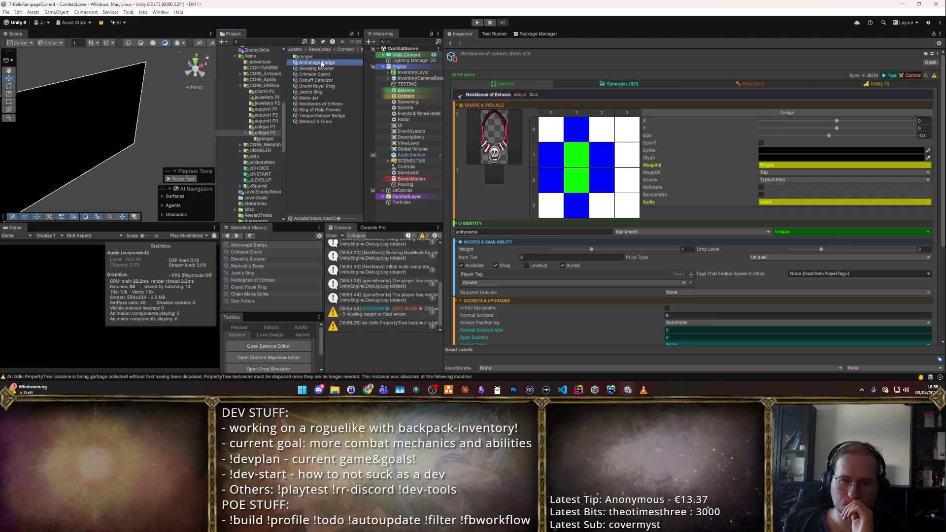
{"action": "left_click", "coordinate": [315, 69]}
{"action": "left_click", "coordinate": [309, 86]}
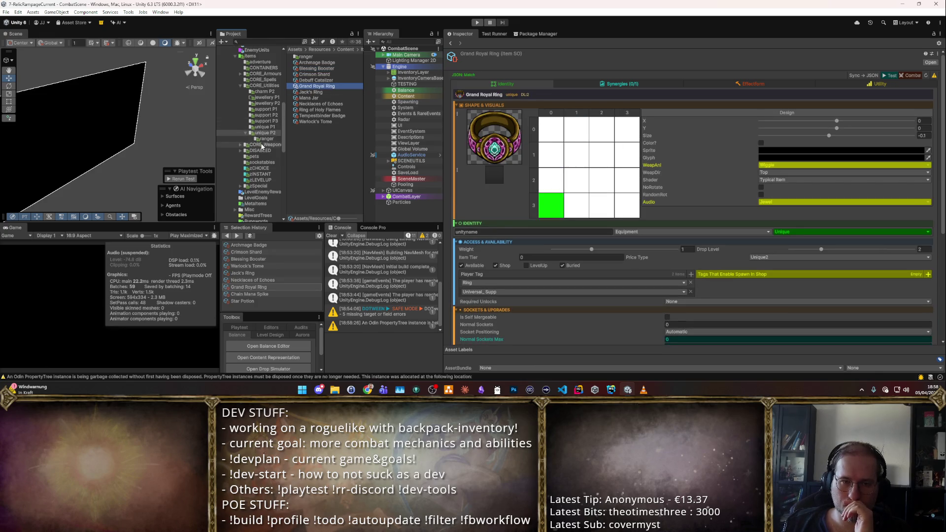
- Open CORE_Armours > Unique and select Garb of the Firemaster
{"action": "left_click", "coordinate": [260, 74]}
{"action": "double_click", "coordinate": [308, 75]}
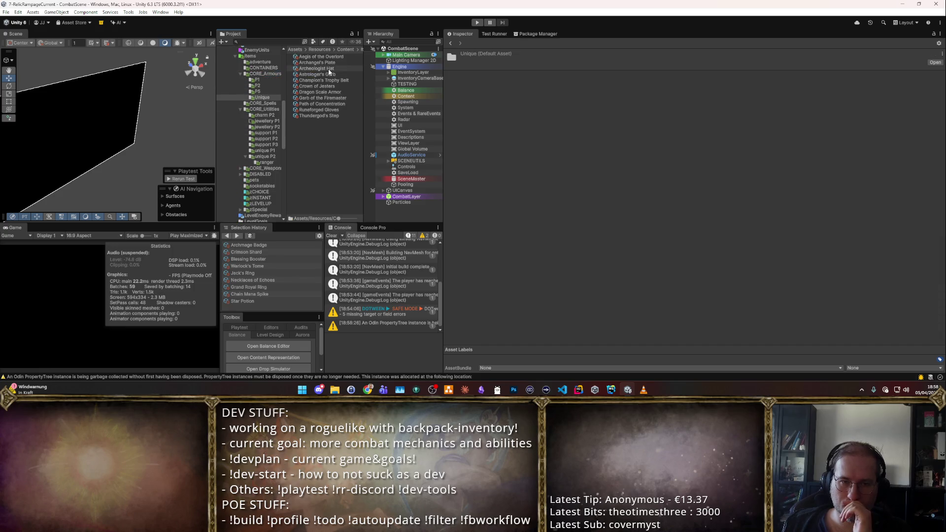
{"action": "left_click", "coordinate": [330, 69]}
{"action": "key", "text": "Up"}
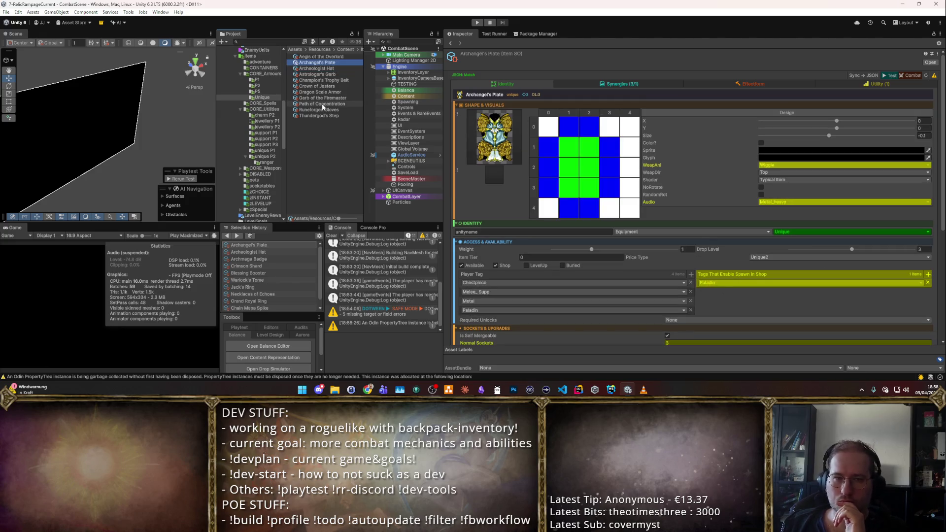
{"action": "left_click", "coordinate": [333, 97]}
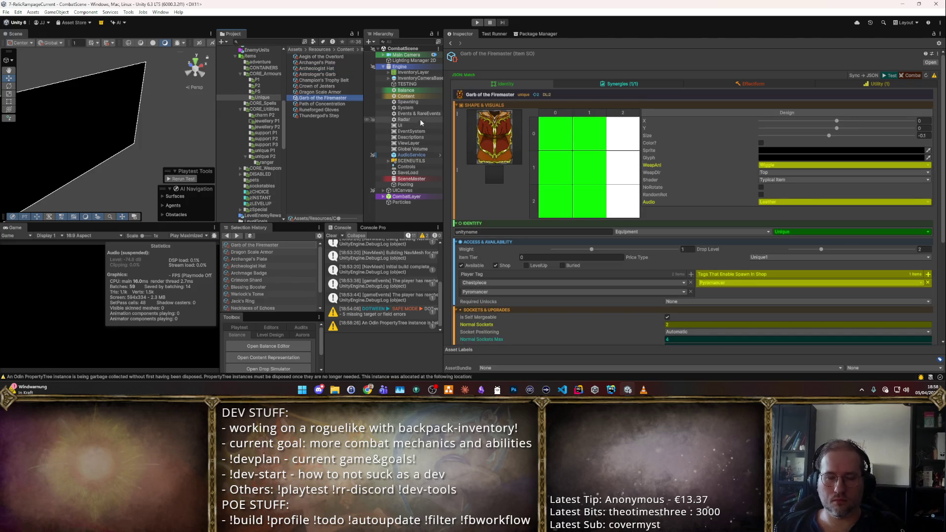
- Duplicate Garb of the Firemaster and rename the copy to Alchemist's Armor
{"action": "key", "text": "ctrl+d"}
{"action": "key", "text": "F2"}
{"action": "type", "text": "Alchemist's G"}
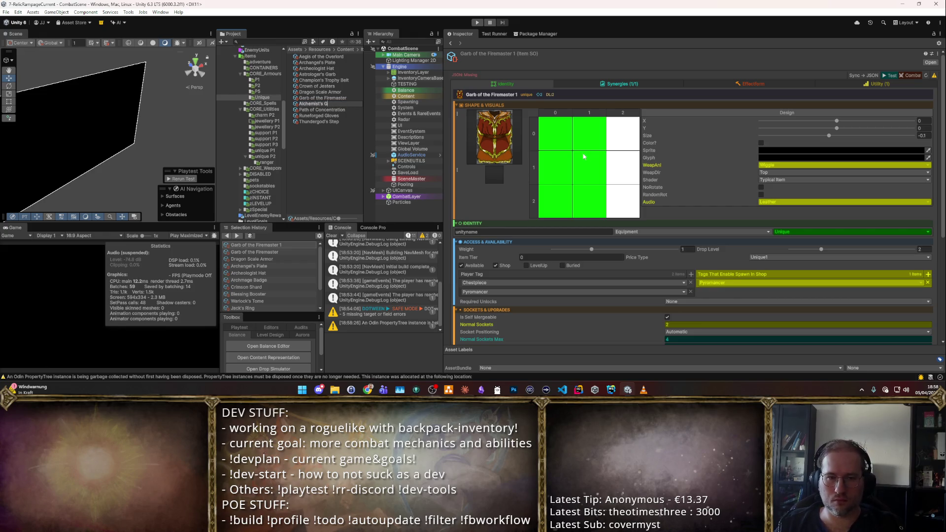
{"action": "key", "text": "BackSpace"}
{"action": "key", "text": "BackSpace"}
{"action": "type", "text": "Armor"}
{"action": "key", "text": "Return"}
- Select the armour's sprite field, then search Rider's code symbols for PlayerTag
{"action": "left_click", "coordinate": [491, 163]}
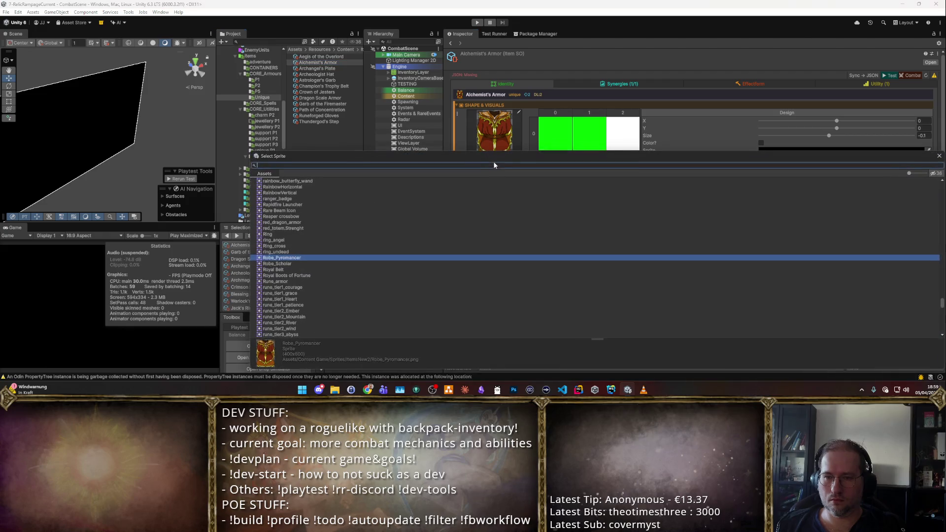
{"action": "type", "text": "Alche"}
{"action": "key", "text": "alt+Tab"}
{"action": "key", "text": "ctrl+alt+shift+n"}
{"action": "type", "text": "PlayerTag"}
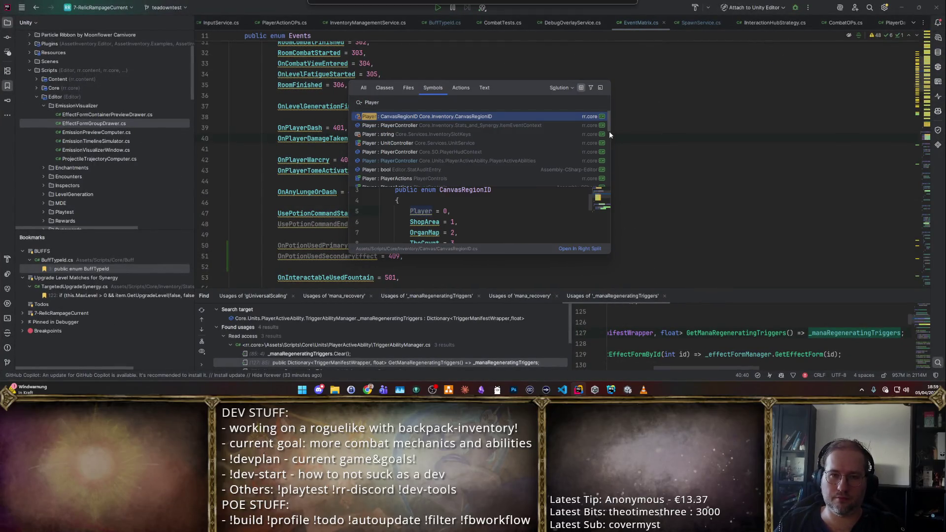
- Open PlayerTag.cs and remove a stray blank line among the supp tag entries
{"action": "key", "text": "Return"}
{"action": "scroll", "coordinate": [346, 160], "scroll_direction": "down", "scroll_amount": 8}
{"action": "scroll", "coordinate": [346, 161], "scroll_direction": "down", "scroll_amount": 7}
{"action": "left_click", "coordinate": [365, 182]}
{"action": "key", "text": "BackSpace"}
{"action": "scroll", "coordinate": [386, 190], "scroll_direction": "up", "scroll_amount": 6}
{"action": "scroll", "coordinate": [386, 189], "scroll_direction": "up", "scroll_amount": 10}
{"action": "scroll", "coordinate": [386, 172], "scroll_direction": "down", "scroll_amount": 9}
{"action": "scroll", "coordinate": [385, 172], "scroll_direction": "down", "scroll_amount": 17}
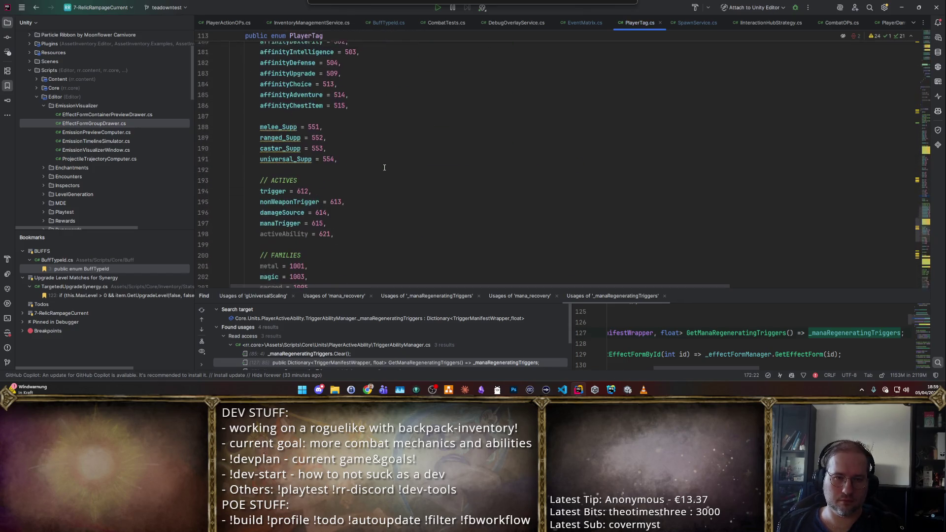
{"action": "scroll", "coordinate": [384, 168], "scroll_direction": "down", "scroll_amount": 5}
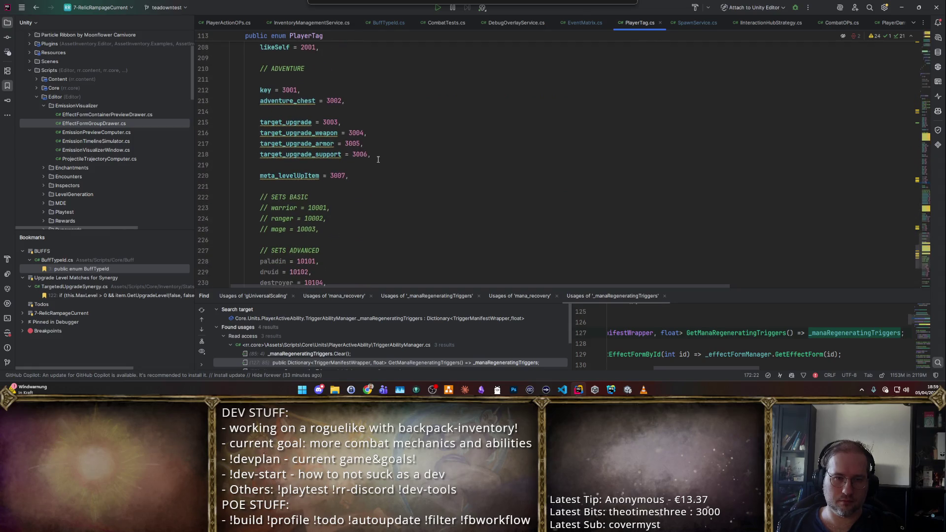
{"action": "scroll", "coordinate": [371, 154], "scroll_direction": "up", "scroll_amount": 6}
{"action": "scroll", "coordinate": [371, 153], "scroll_direction": "down", "scroll_amount": 13}
- Add 'alchemist = 10202' after tempestbinder and return to Unity to recompile
{"action": "left_click", "coordinate": [369, 153]}
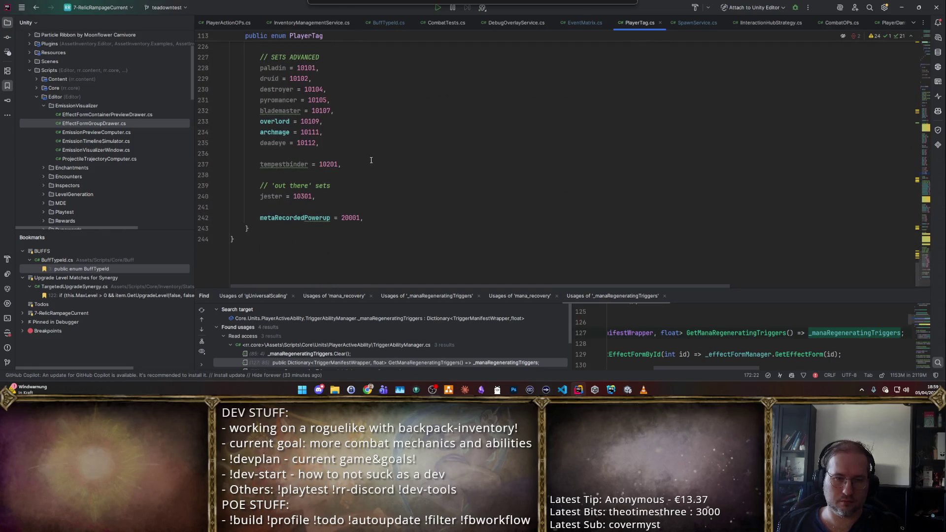
{"action": "key", "text": "Down"}
{"action": "key", "text": "End"}
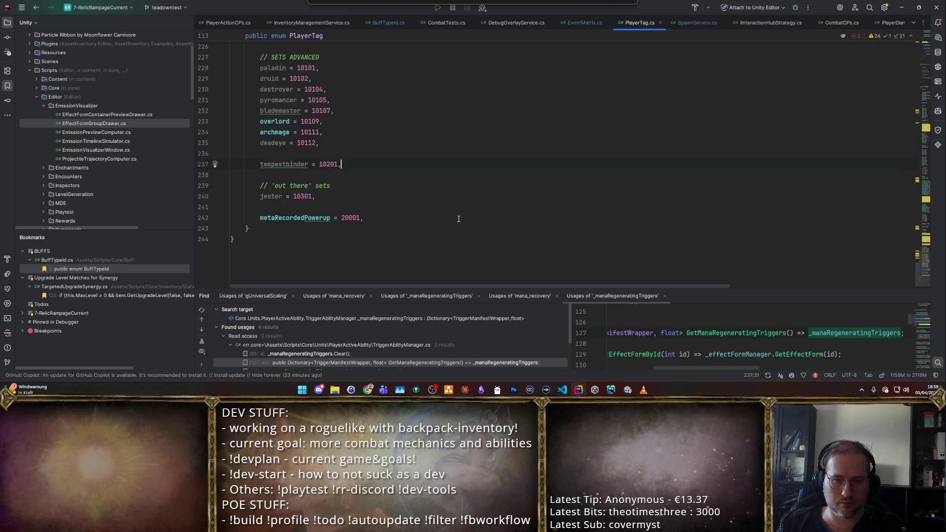
{"action": "key", "text": "Return"}
{"action": "type", "text": "alchemist ="}
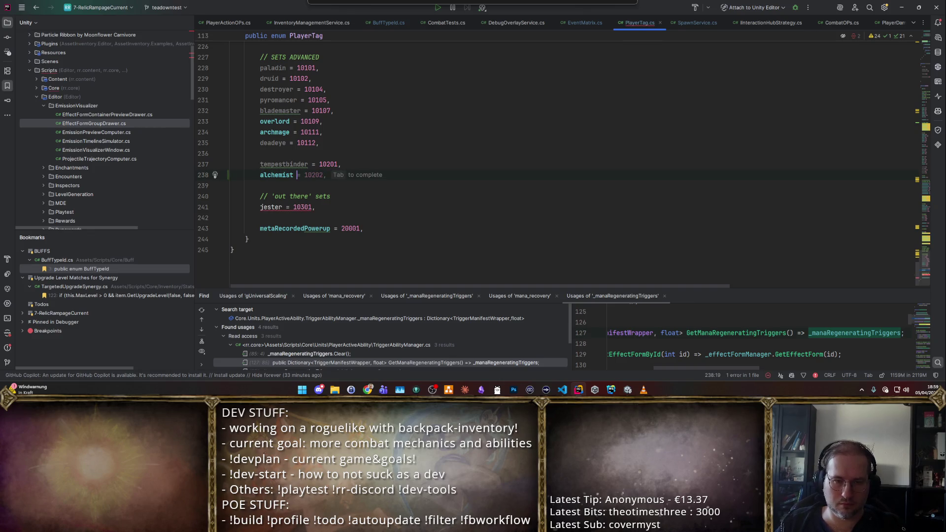
{"action": "key", "text": "Tab"}
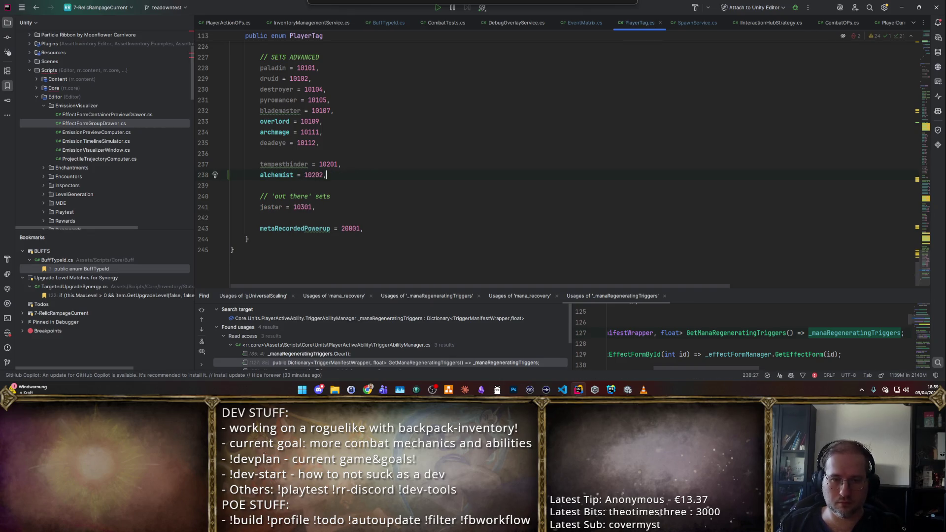
{"action": "key", "text": "alt+Tab"}
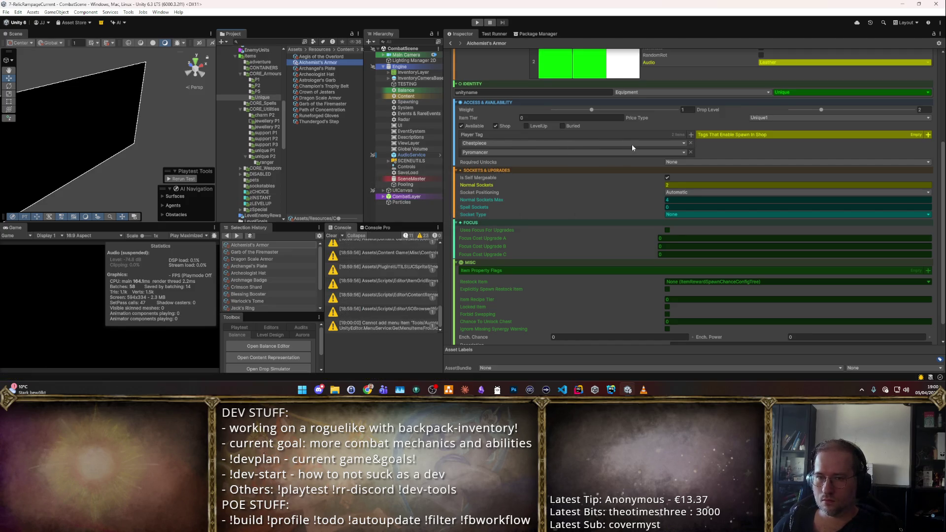
- Remove the Chestpiece and Pyromancer player tags and add an Alchemist tag
{"action": "left_click", "coordinate": [690, 152]}
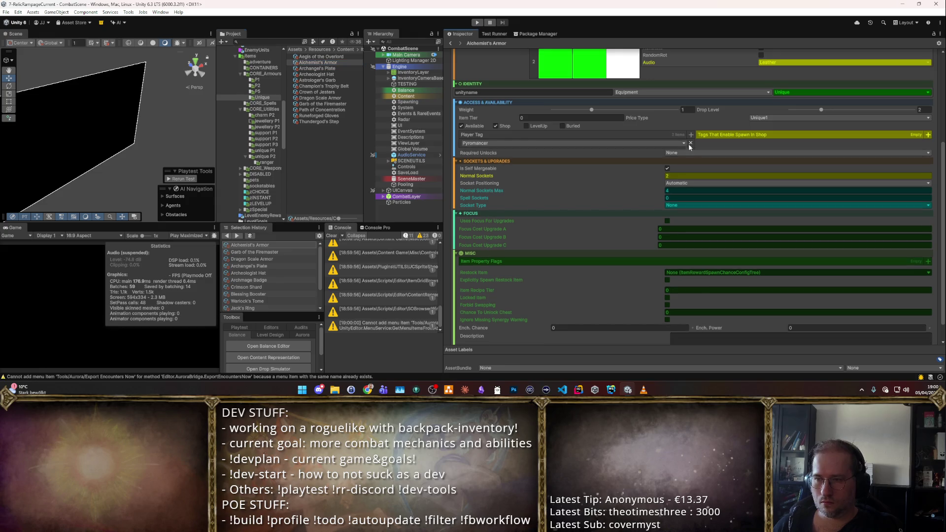
{"action": "left_click", "coordinate": [691, 143]}
{"action": "left_click", "coordinate": [691, 134]}
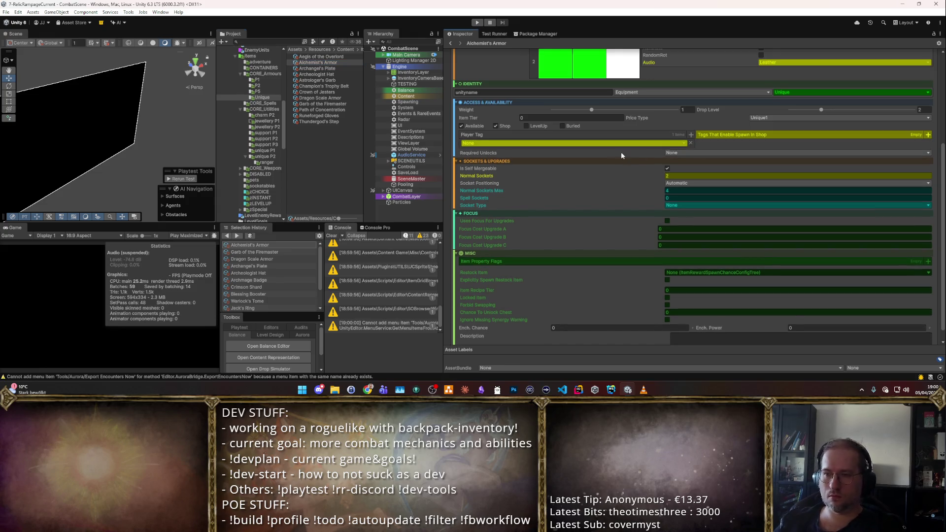
{"action": "left_click", "coordinate": [604, 143]}
{"action": "type", "text": "alch"}
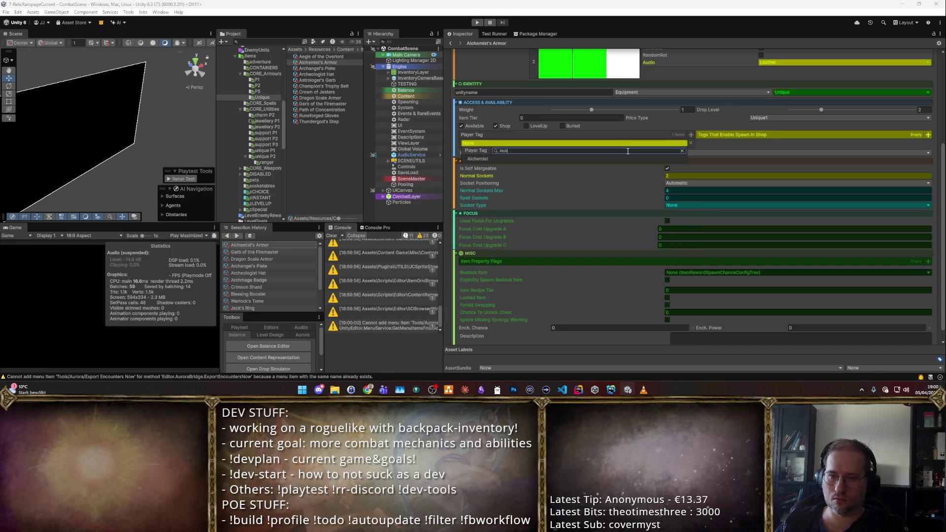
{"action": "left_click", "coordinate": [628, 155]}
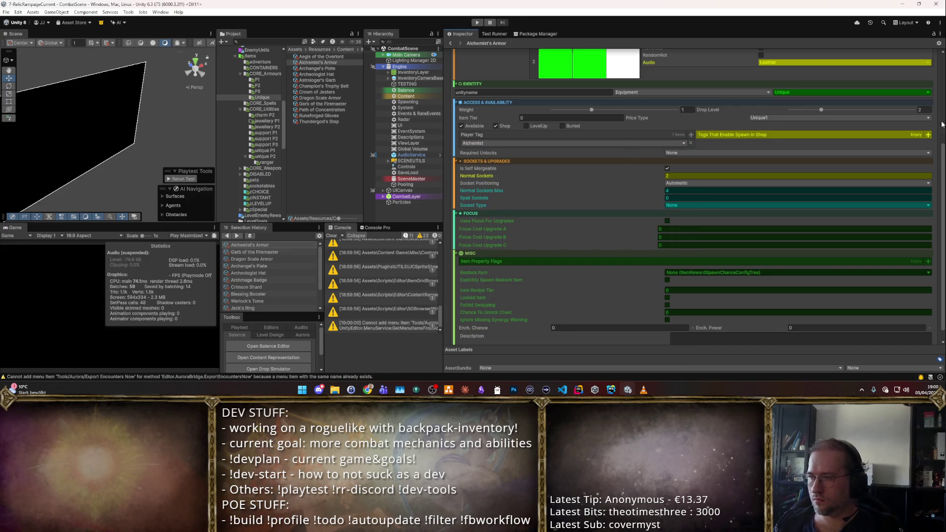
- Add a second player tag entry and set Chestpiece alongside Alchemist
{"action": "left_click", "coordinate": [691, 134]}
{"action": "left_click", "coordinate": [619, 143]}
{"action": "type", "text": "Arm"}
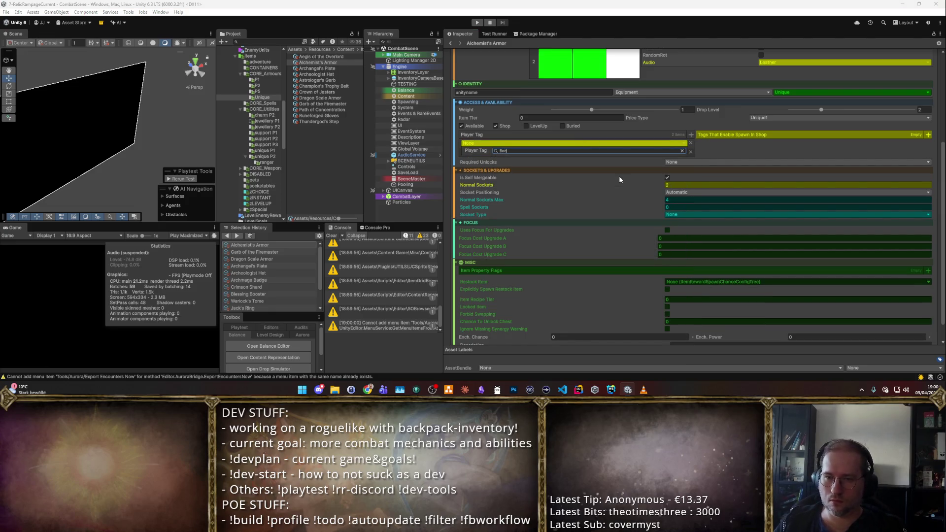
{"action": "left_click", "coordinate": [619, 176]}
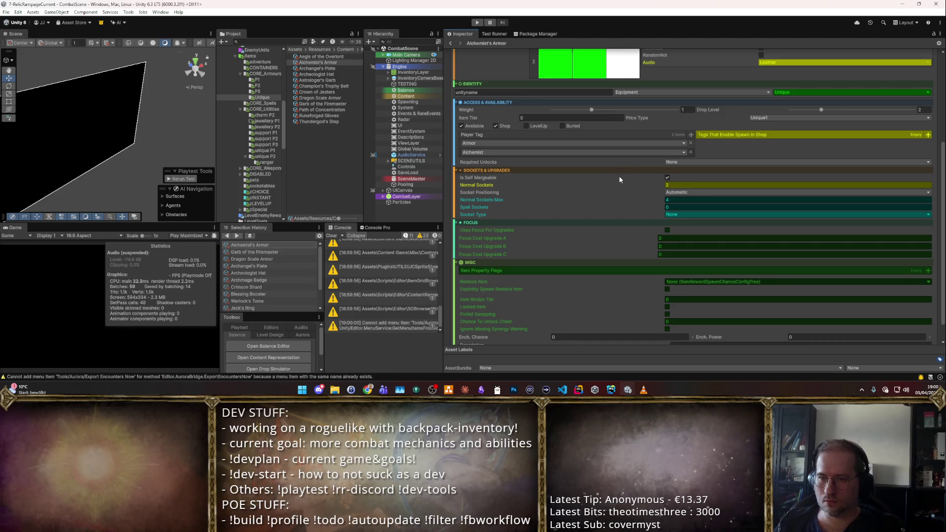
{"action": "left_click", "coordinate": [659, 142]}
{"action": "type", "text": "Chest"}
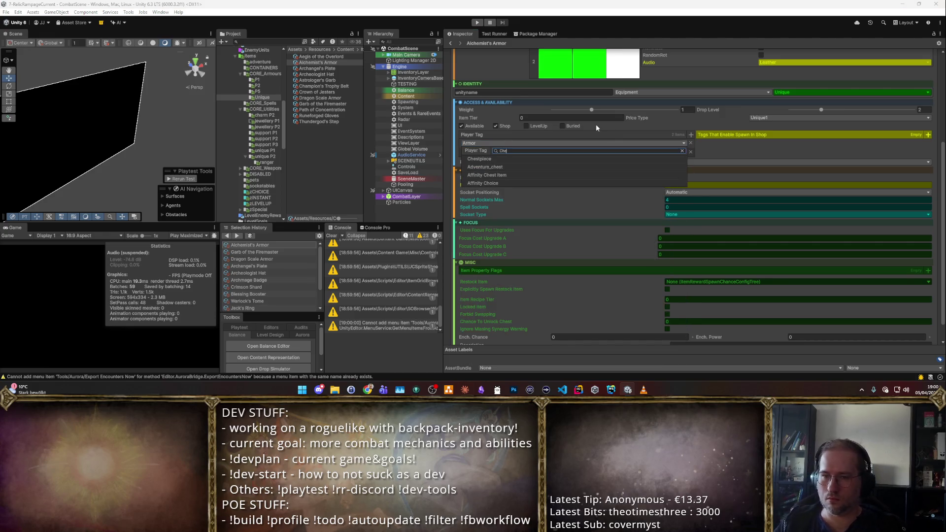
{"action": "key", "text": "Return"}
- Add Potion to the tags that enable spawning in shops
{"action": "left_click", "coordinate": [928, 135]}
{"action": "left_click", "coordinate": [824, 143]}
{"action": "type", "text": "Potion"}
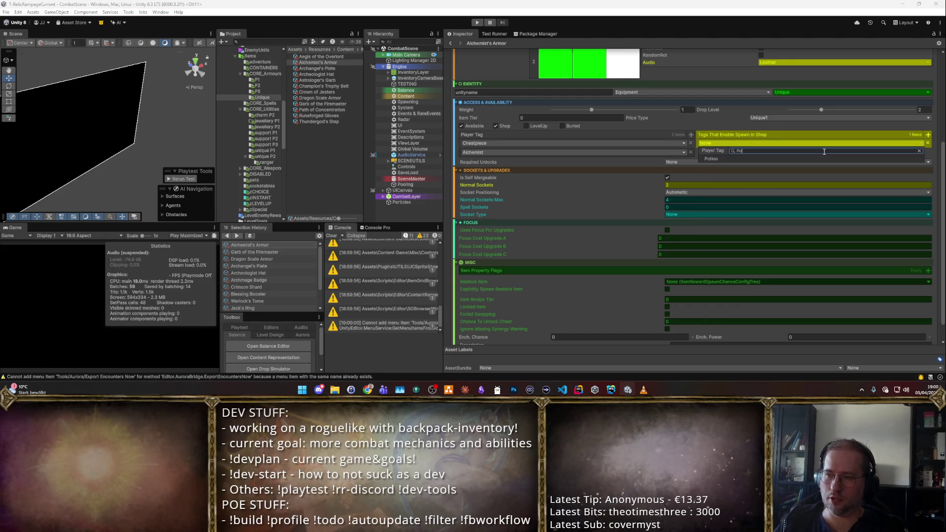
{"action": "key", "text": "Return"}
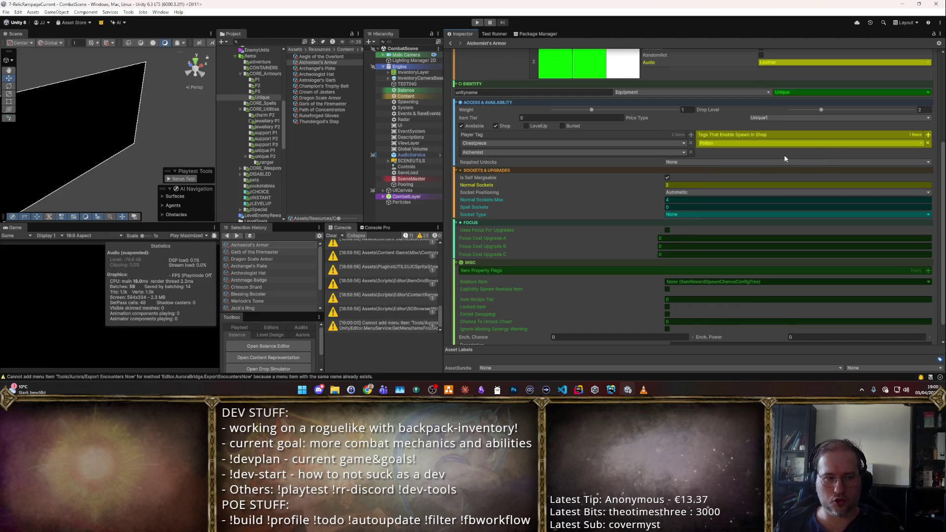
- Pad the grid with an empty column left and right and an empty row above and below
{"action": "scroll", "coordinate": [798, 157], "scroll_direction": "up", "scroll_amount": 4}
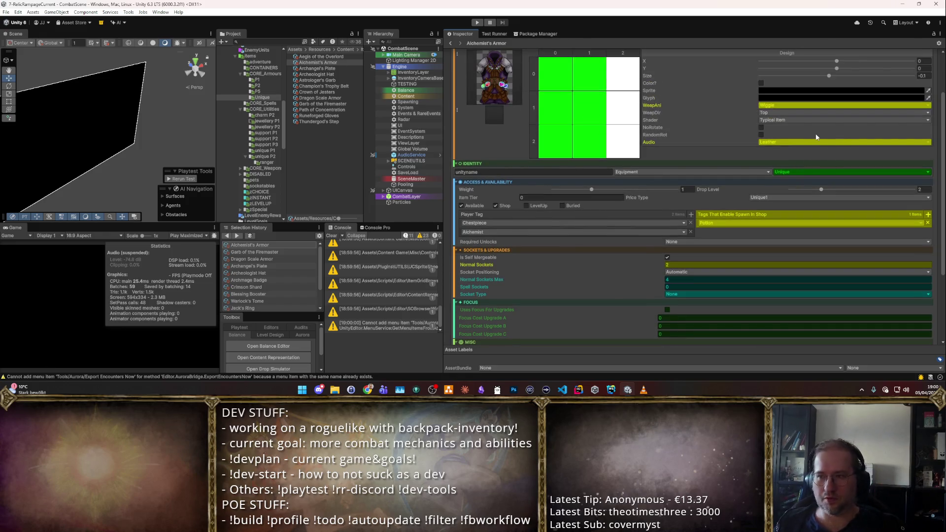
{"action": "scroll", "coordinate": [759, 117], "scroll_direction": "up", "scroll_amount": 3}
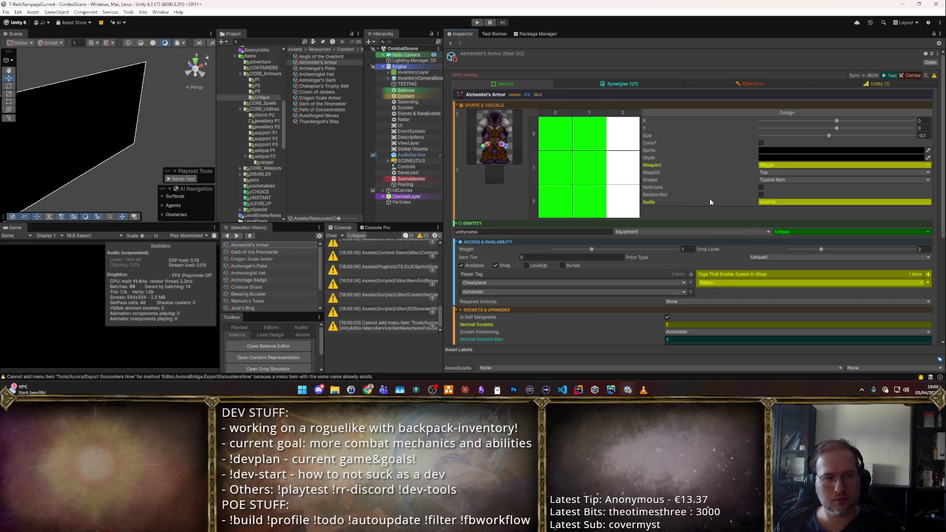
{"action": "scroll", "coordinate": [721, 150], "scroll_direction": "down", "scroll_amount": 5}
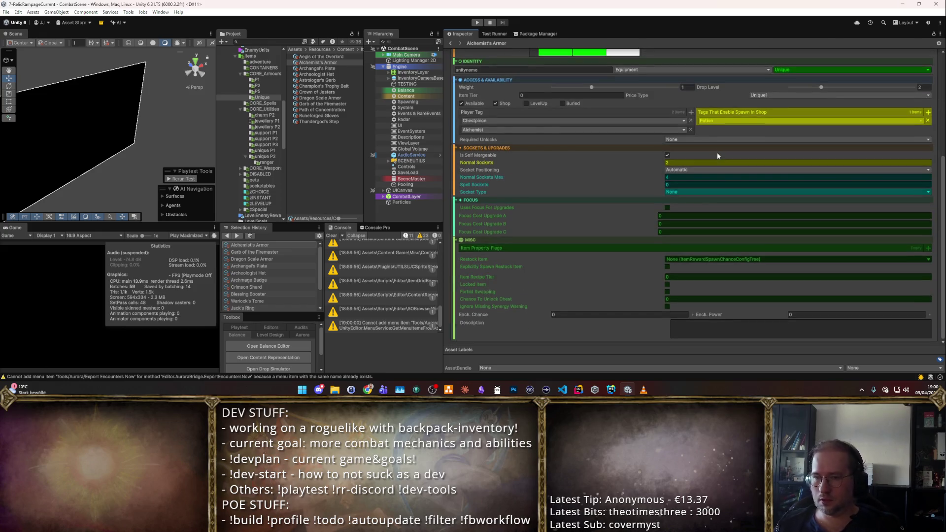
{"action": "scroll", "coordinate": [715, 155], "scroll_direction": "up", "scroll_amount": 5}
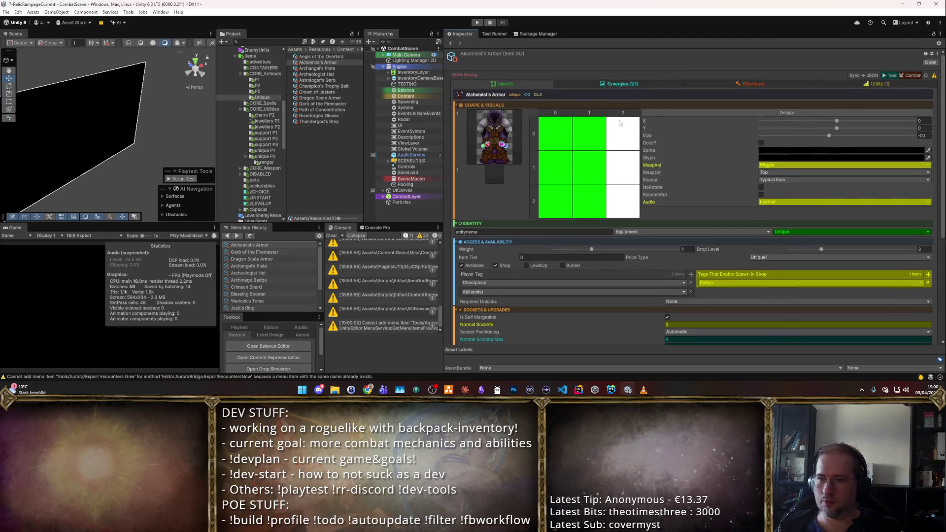
{"action": "right_click", "coordinate": [557, 115]}
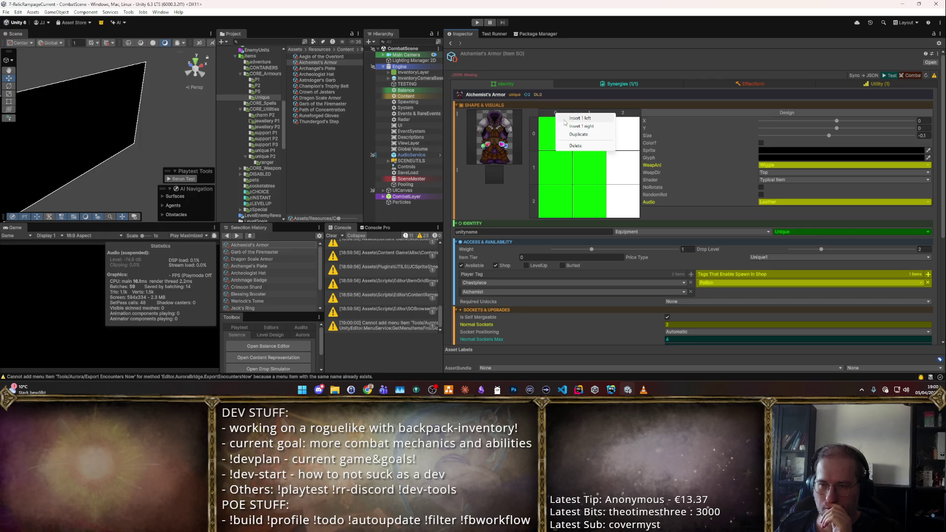
{"action": "left_click", "coordinate": [571, 118]}
{"action": "right_click", "coordinate": [533, 124]}
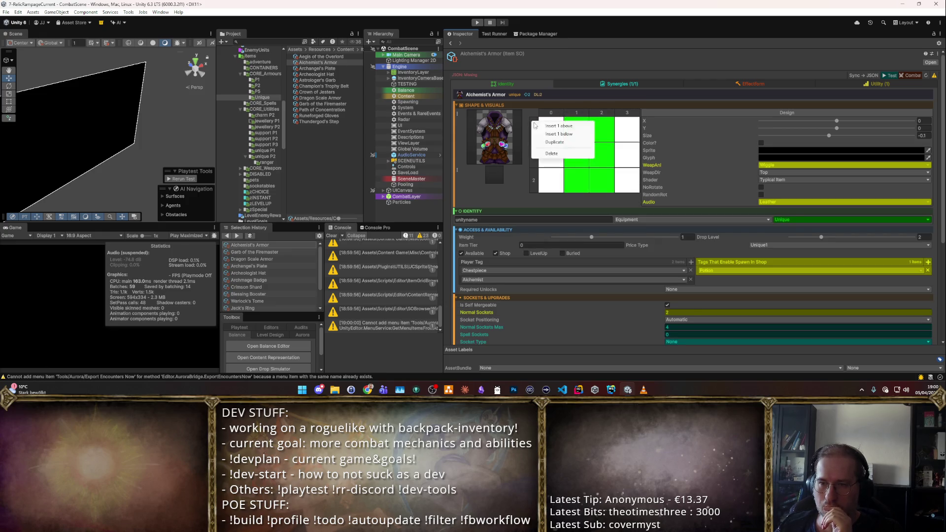
{"action": "left_click", "coordinate": [559, 126]}
{"action": "right_click", "coordinate": [537, 200]}
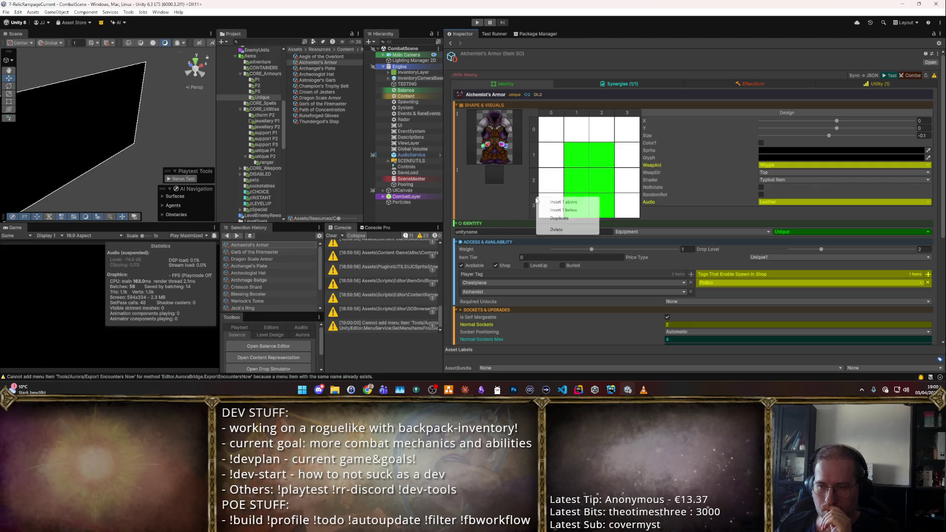
{"action": "left_click", "coordinate": [562, 210]}
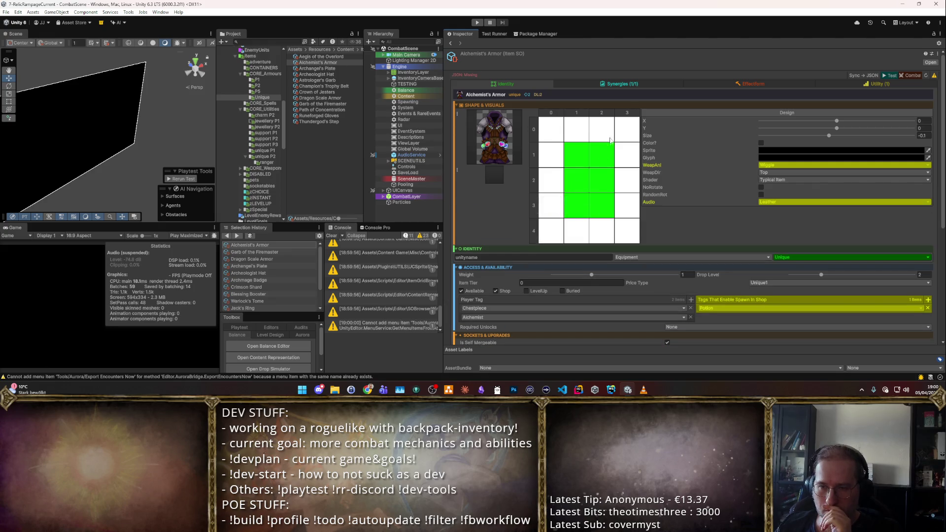
{"action": "right_click", "coordinate": [626, 115]}
{"action": "left_click", "coordinate": [638, 125]}
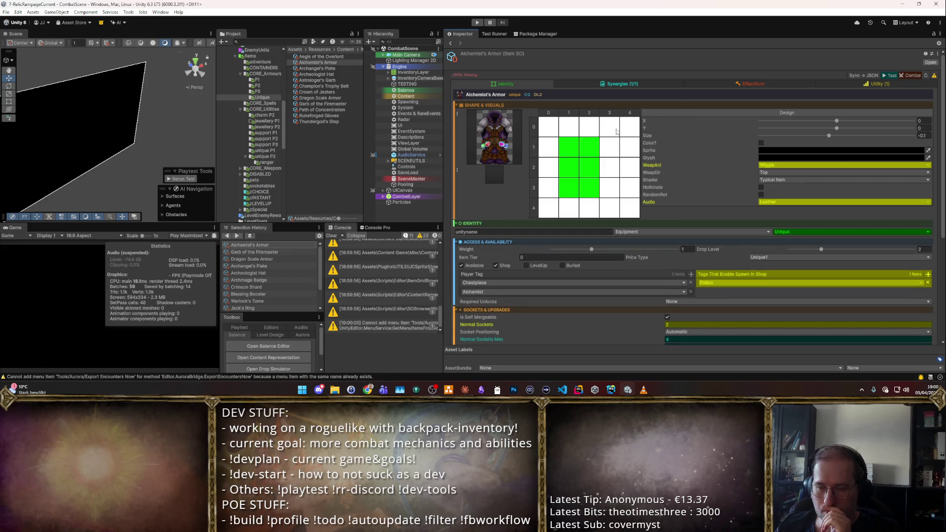
- Paint the left column and column 3 blue, and the bottom row blue, green, green, blue
{"action": "left_click", "coordinate": [552, 148]}
{"action": "left_click", "coordinate": [549, 172]}
{"action": "left_click", "coordinate": [548, 188]}
{"action": "left_click", "coordinate": [611, 153]}
{"action": "left_click_drag", "start_coordinate": [611, 153], "coordinate": [605, 190]}
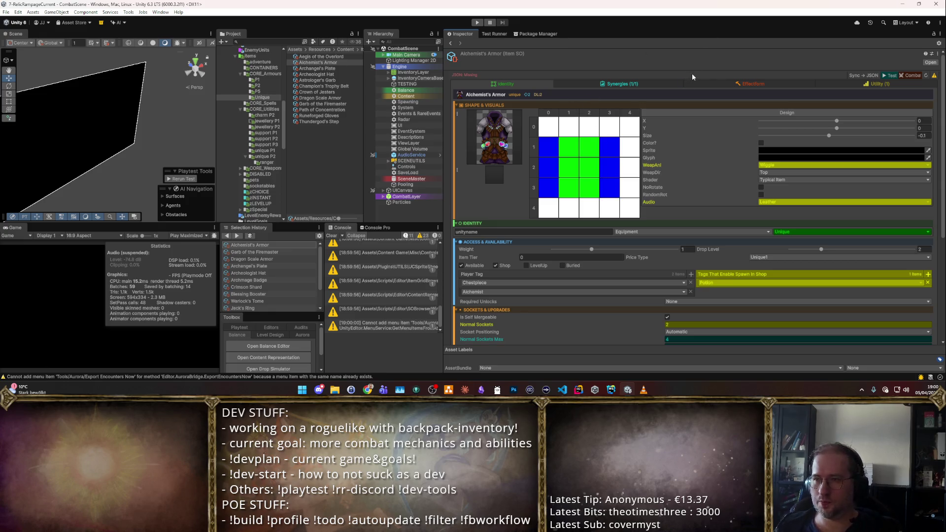
{"action": "left_click", "coordinate": [569, 208]}
{"action": "left_click", "coordinate": [589, 208]}
{"action": "left_click", "coordinate": [609, 208]}
{"action": "left_click", "coordinate": [610, 208]}
{"action": "left_click", "coordinate": [549, 207]}
{"action": "left_click", "coordinate": [548, 208]}
- Clear the top row's cells from the shape and bring up the synergy stats
{"action": "left_click", "coordinate": [548, 147]}
{"action": "left_click", "coordinate": [569, 147]}
{"action": "left_click", "coordinate": [569, 147]}
{"action": "left_click", "coordinate": [589, 147]}
{"action": "left_click", "coordinate": [590, 147]}
{"action": "left_click", "coordinate": [611, 149]}
{"action": "left_click", "coordinate": [613, 150]}
{"action": "left_click", "coordinate": [614, 151]}
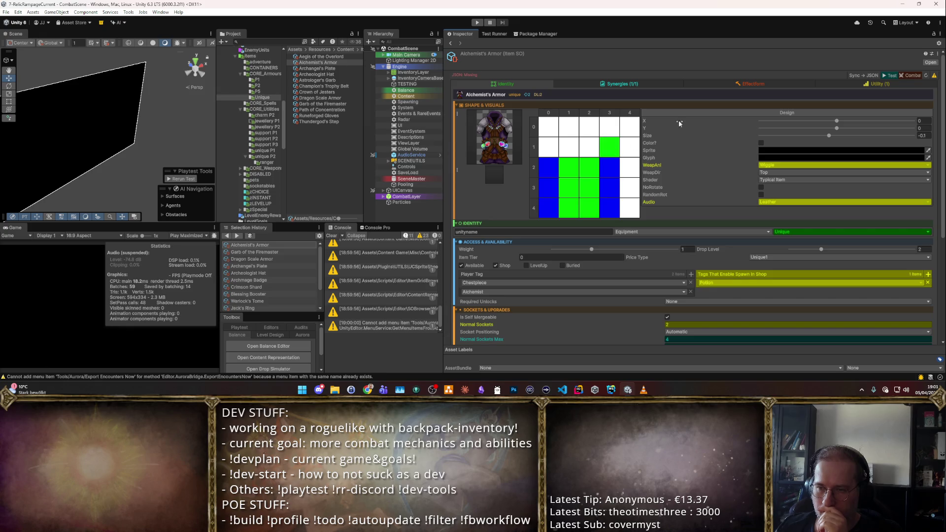
{"action": "left_click", "coordinate": [609, 147]}
{"action": "left_click", "coordinate": [610, 147]}
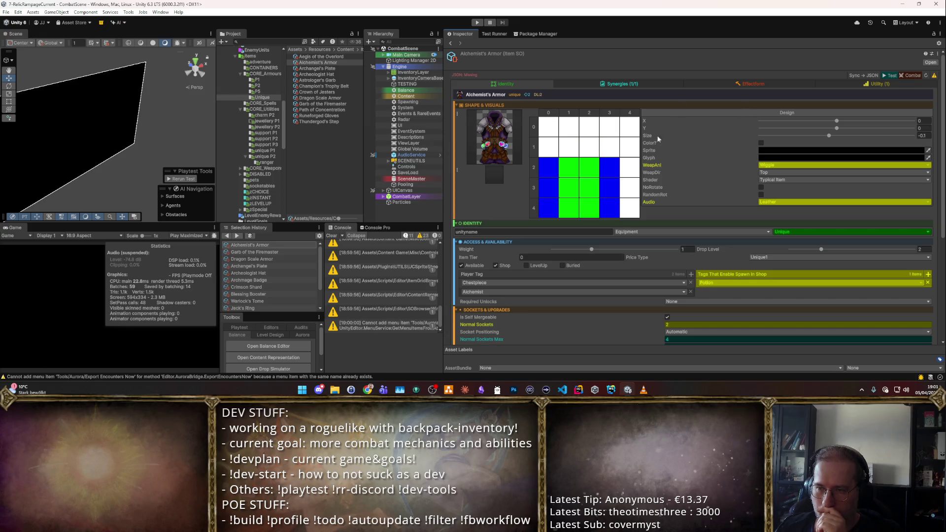
{"action": "left_click", "coordinate": [648, 81]}
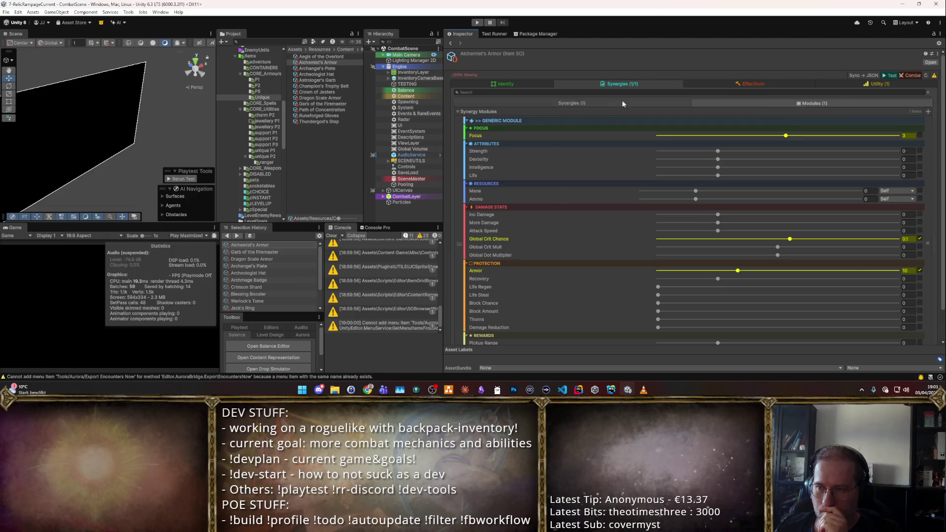
- Set Focus to 2, Global Crit Chance to 0 and Armor to 20
{"action": "left_click", "coordinate": [904, 135]}
{"action": "type", "text": "2"}
{"action": "left_click", "coordinate": [906, 240]}
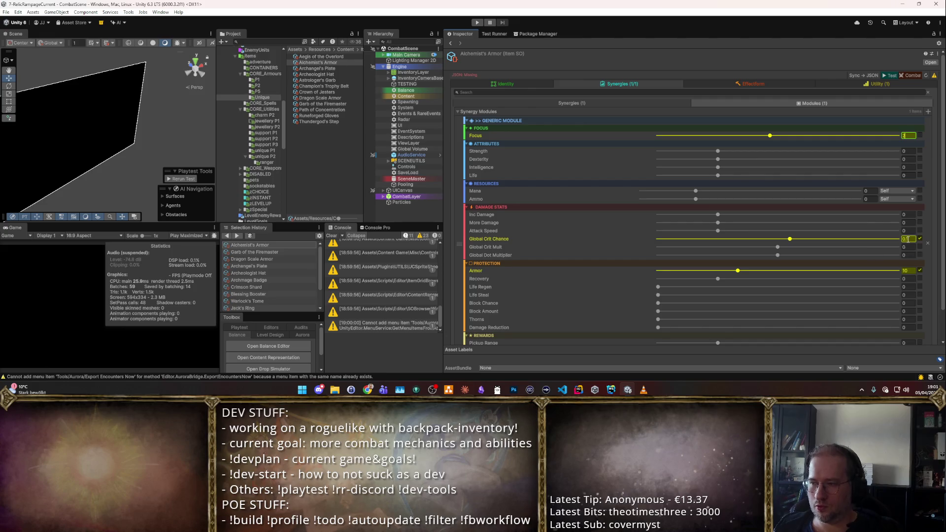
{"action": "type", "text": "0"}
{"action": "key", "text": "Return"}
{"action": "left_click", "coordinate": [913, 263]}
{"action": "left_click", "coordinate": [892, 263]}
{"action": "left_click", "coordinate": [908, 270]}
{"action": "type", "text": "2"}
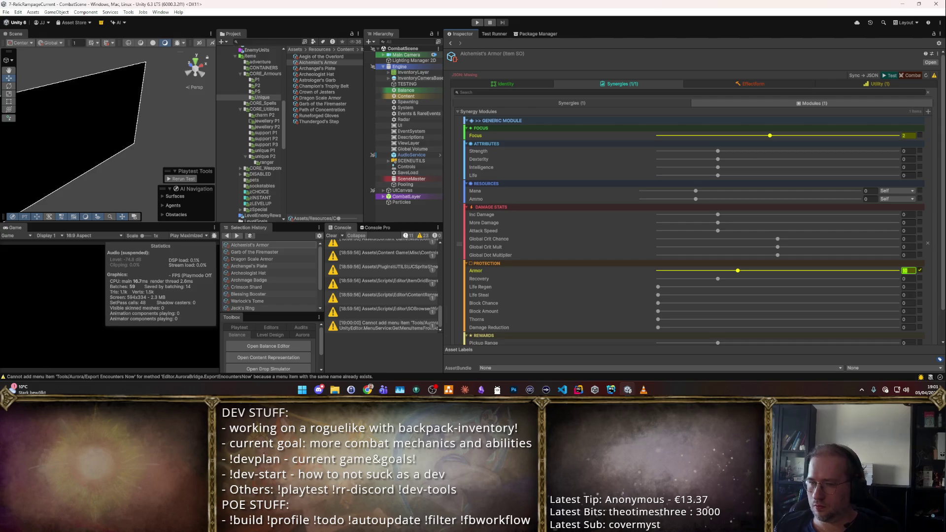
{"action": "scroll", "coordinate": [741, 327], "scroll_direction": "down", "scroll_amount": 2}
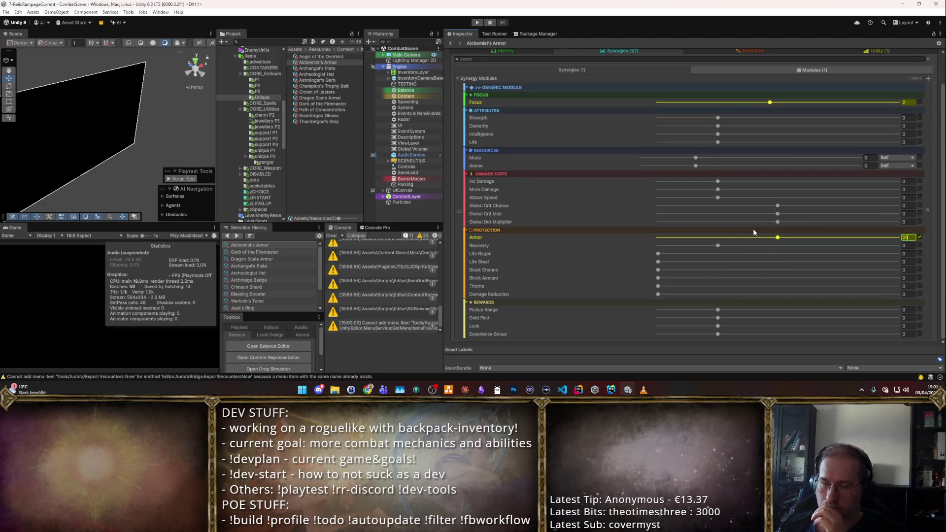
{"action": "scroll", "coordinate": [763, 223], "scroll_direction": "up", "scroll_amount": 2}
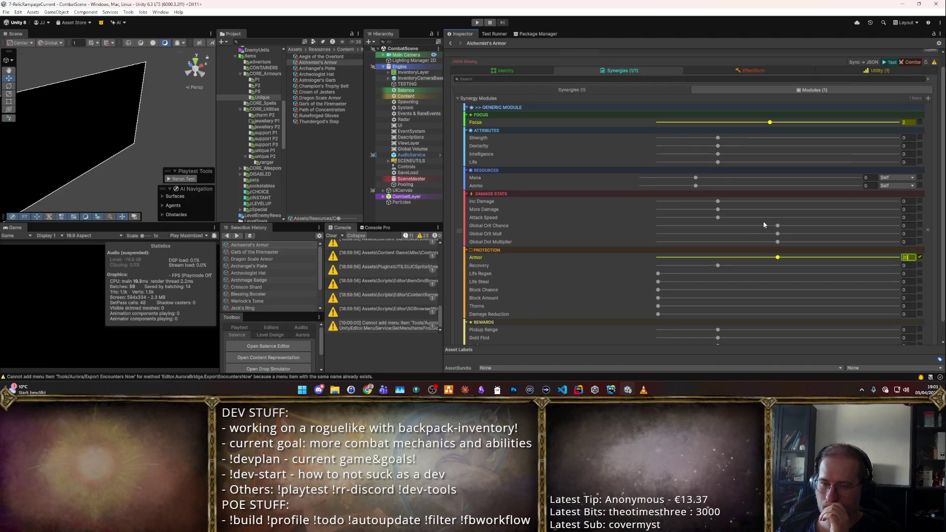
{"action": "scroll", "coordinate": [764, 220], "scroll_direction": "down", "scroll_amount": 2}
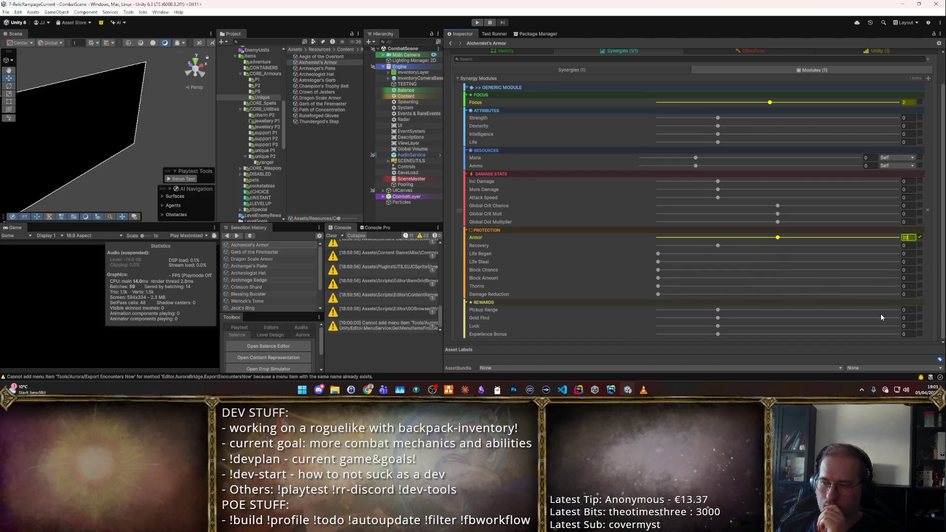
- Enter 10 for Gold Find, then switch to the item's synergy list
{"action": "left_click", "coordinate": [906, 317]}
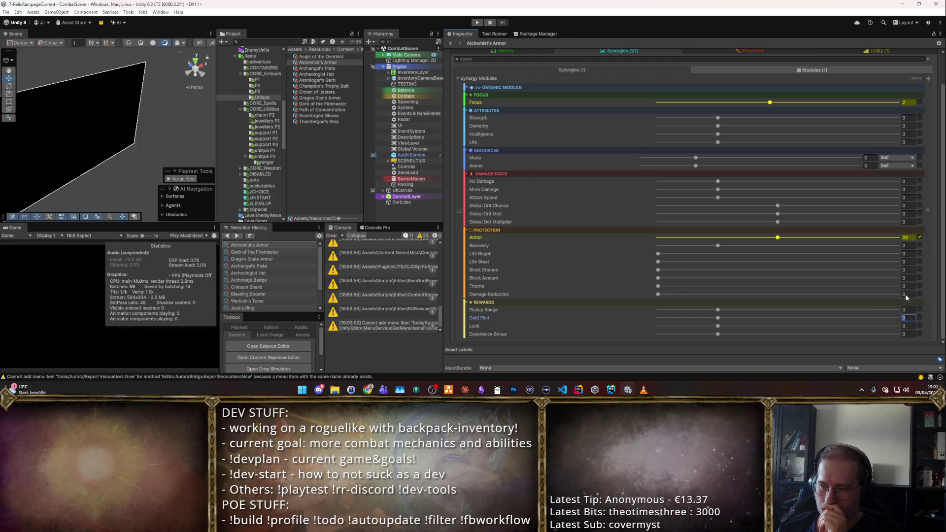
{"action": "type", "text": "1"}
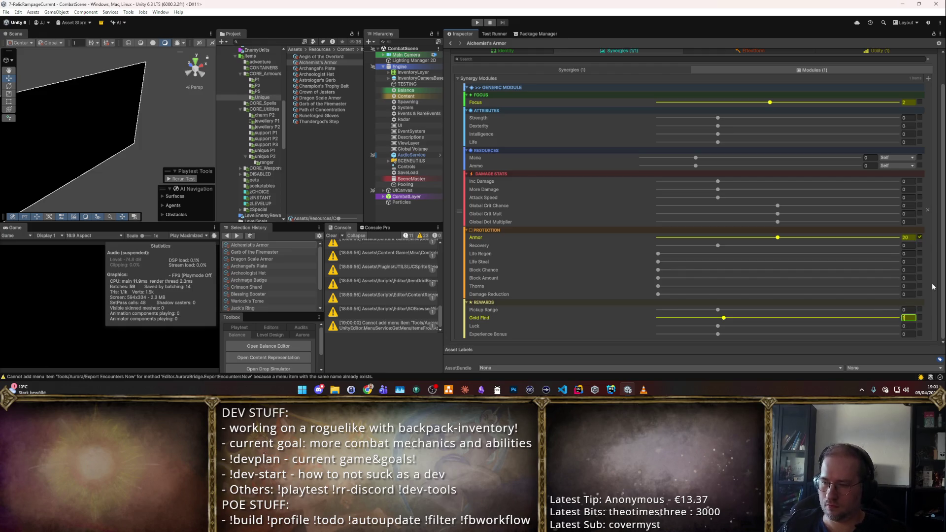
{"action": "key", "text": "BackSpace"}
{"action": "type", "text": "0.1"}
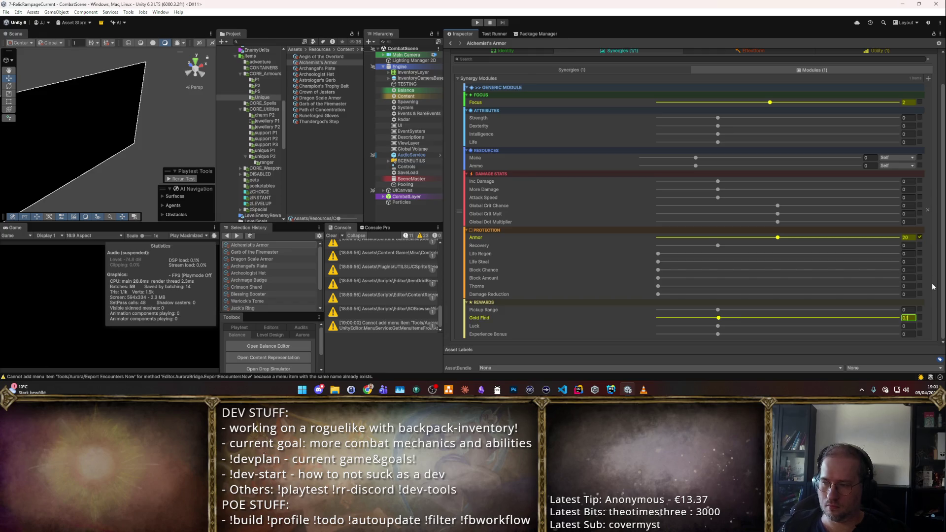
{"action": "key", "text": "BackSpace"}
{"action": "key", "text": "BackSpace"}
{"action": "key", "text": "BackSpace"}
{"action": "type", "text": "10"}
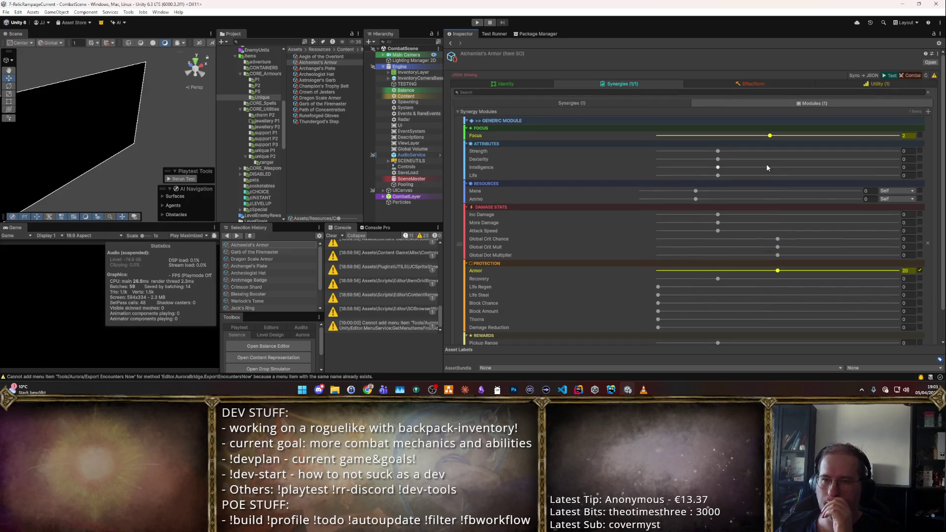
{"action": "left_click", "coordinate": [591, 120]}
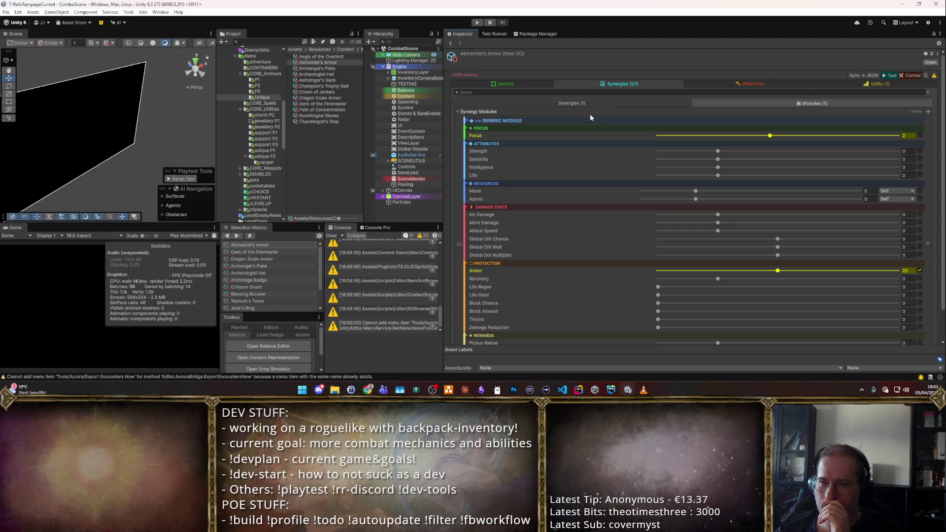
{"action": "left_click", "coordinate": [592, 120]}
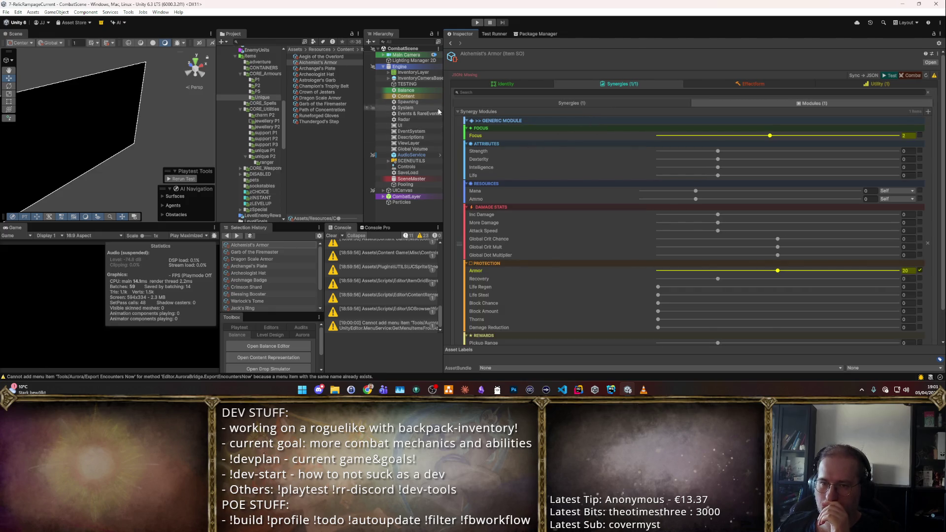
{"action": "scroll", "coordinate": [624, 192], "scroll_direction": "down", "scroll_amount": 2}
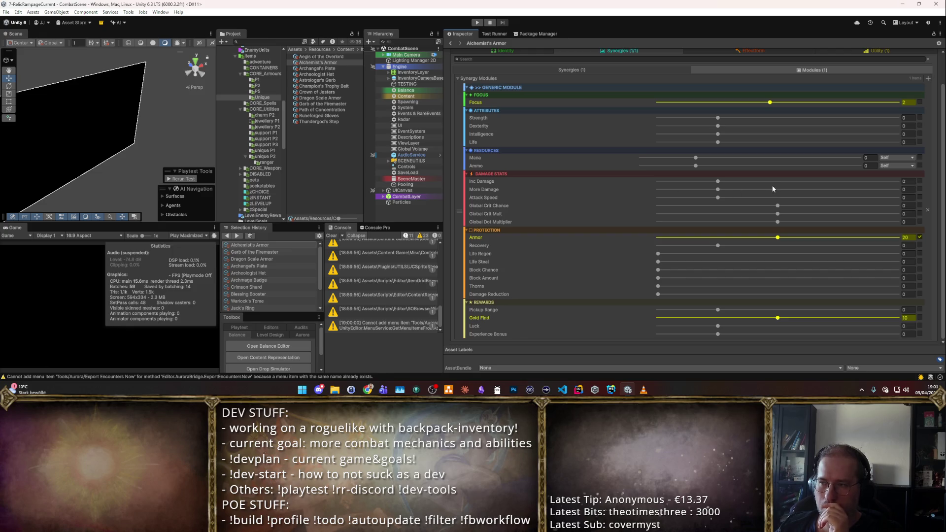
{"action": "scroll", "coordinate": [721, 165], "scroll_direction": "up", "scroll_amount": 2}
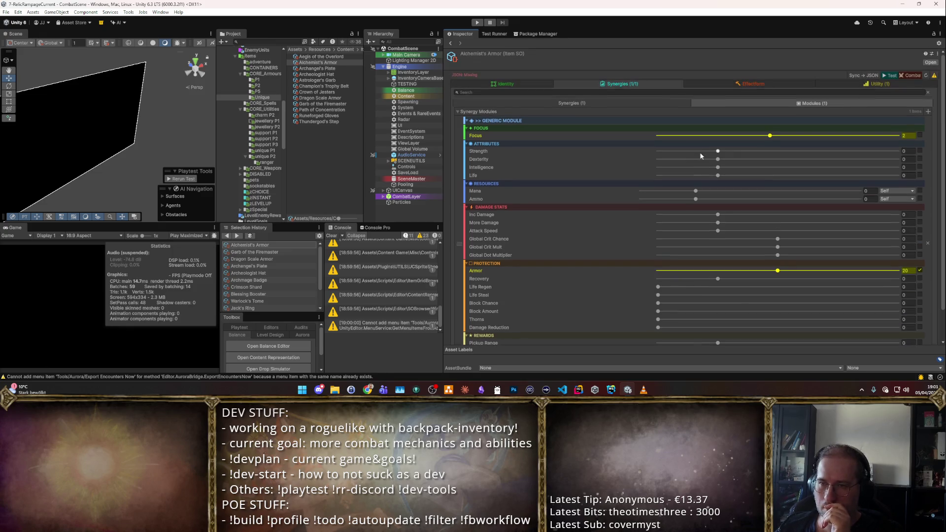
{"action": "left_click", "coordinate": [617, 104]}
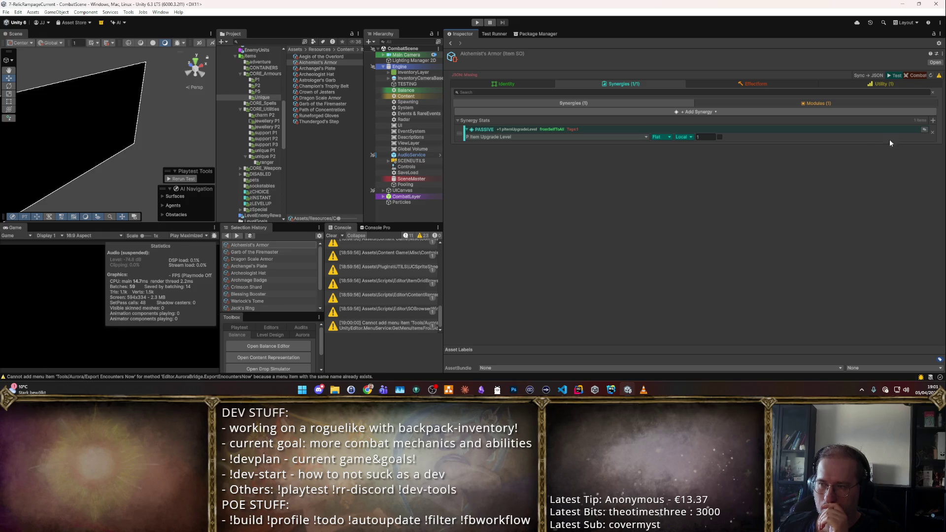
- Delete the PASSIVE Item Upgrade Level synergy and search the synergy types for 'Pass'
{"action": "left_click", "coordinate": [931, 133]}
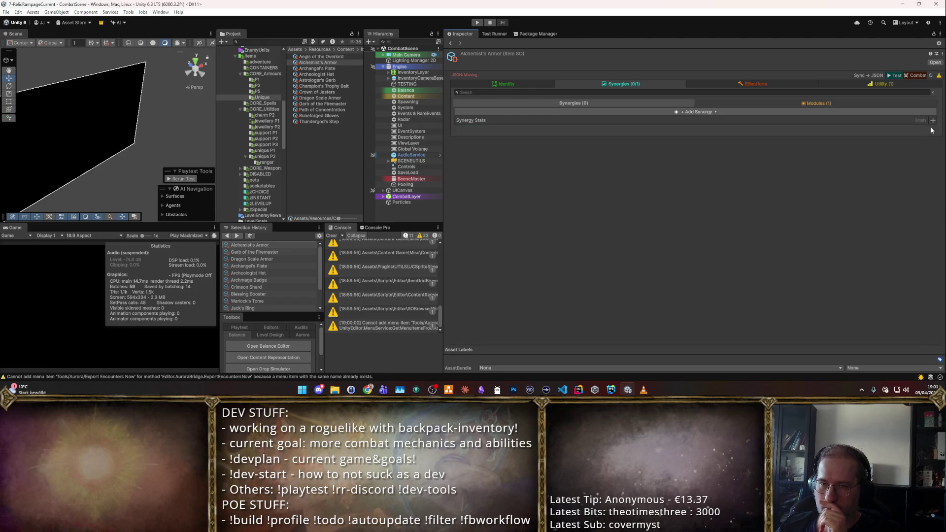
{"action": "left_click", "coordinate": [932, 122]}
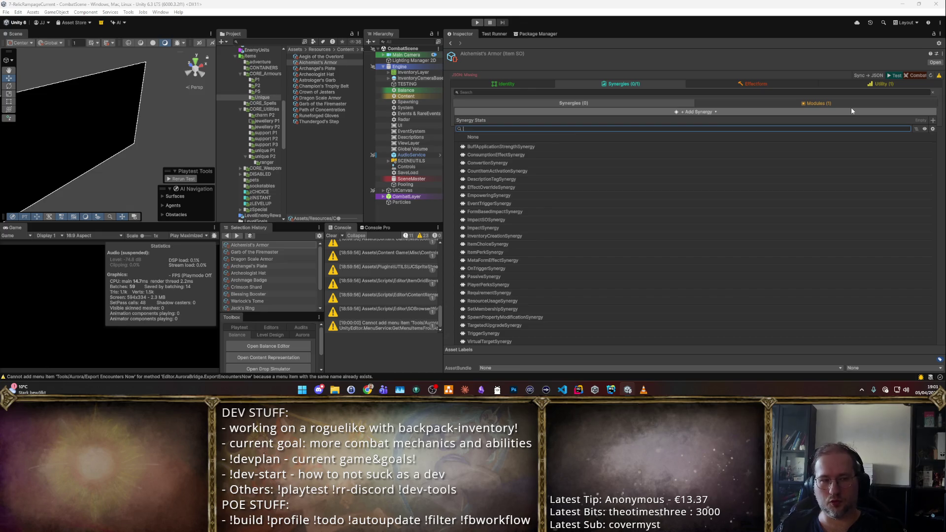
{"action": "type", "text": "Pass"}
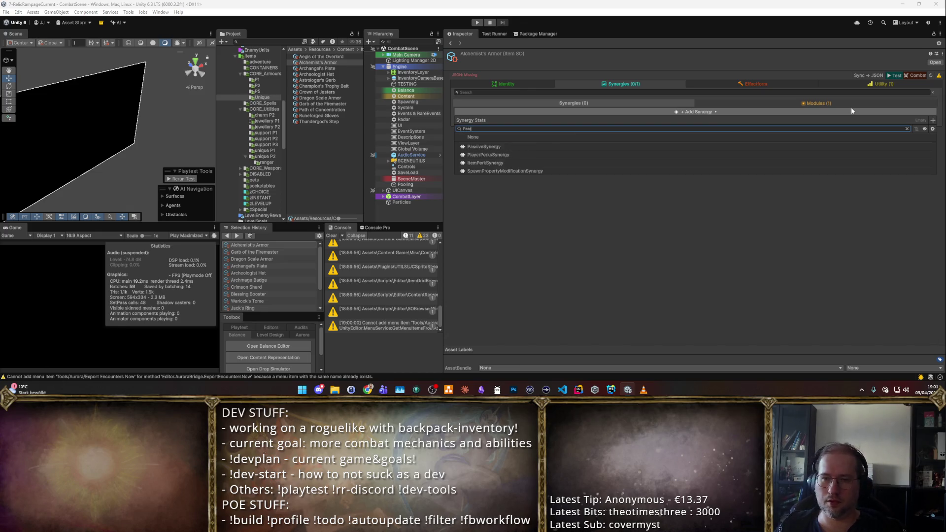
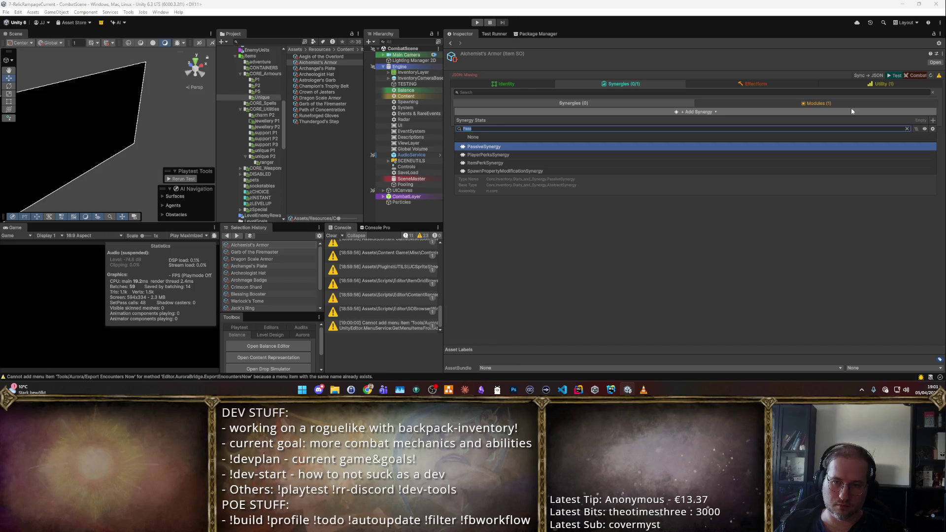
- Add a MetaFormEffectSynergy with Positive intent and an OnEventMetaSynergyCondition condition
{"action": "type", "text": "Meta"}
{"action": "key", "text": "Down"}
{"action": "key", "text": "Return"}
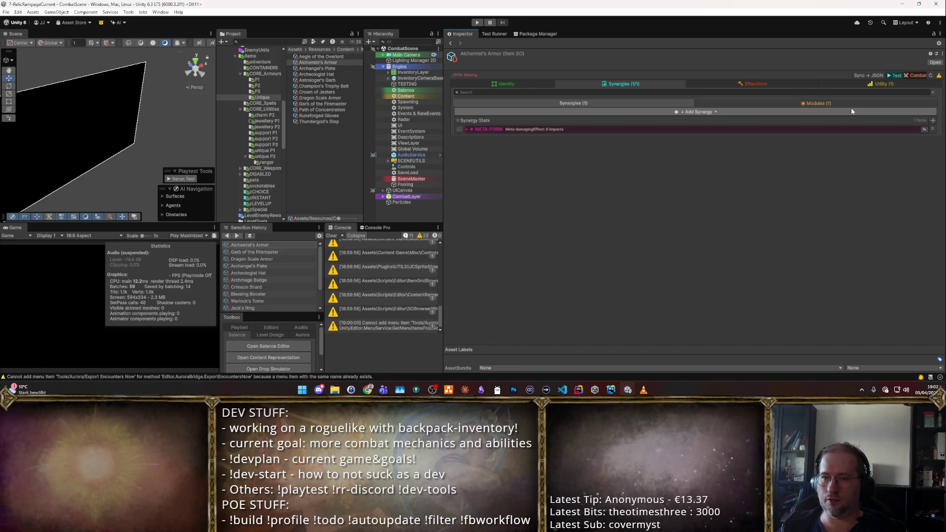
{"action": "left_click", "coordinate": [468, 129]}
{"action": "left_click", "coordinate": [620, 152]}
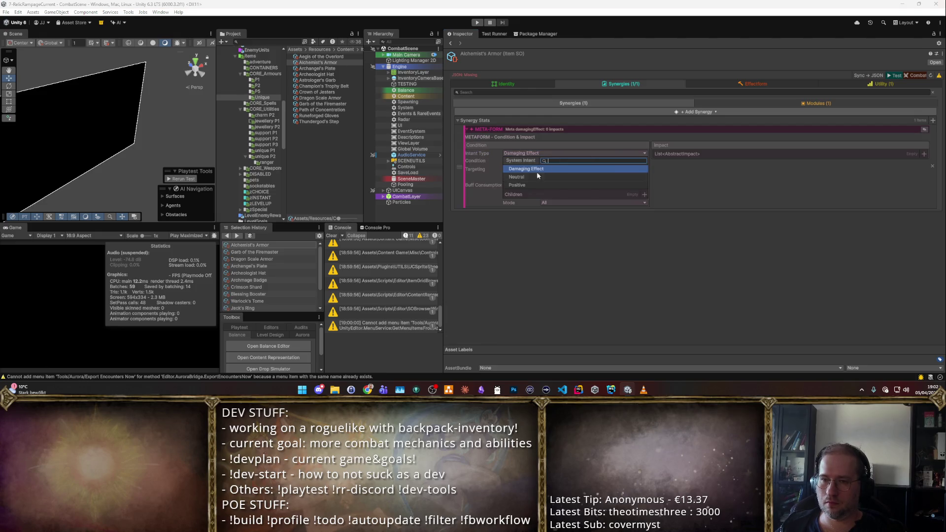
{"action": "left_click", "coordinate": [616, 169]}
{"action": "left_click", "coordinate": [643, 160]}
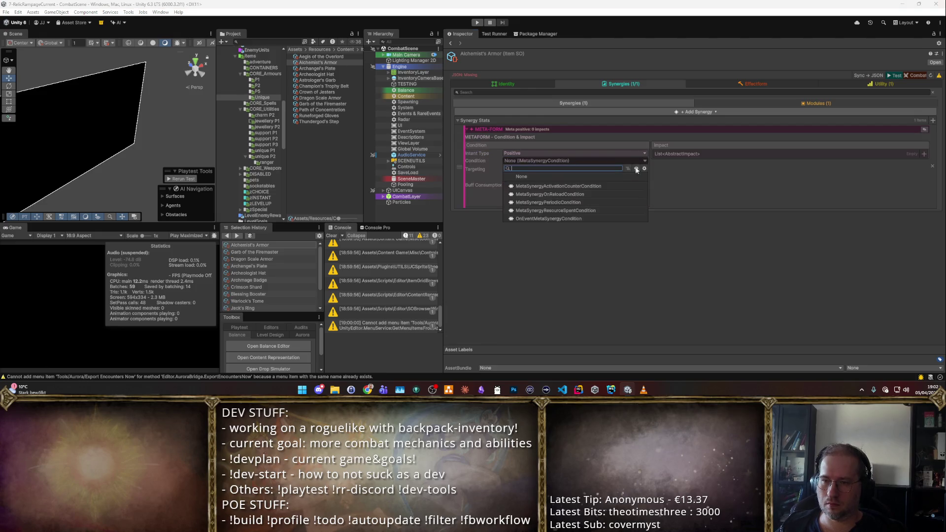
{"action": "left_click", "coordinate": [561, 219]}
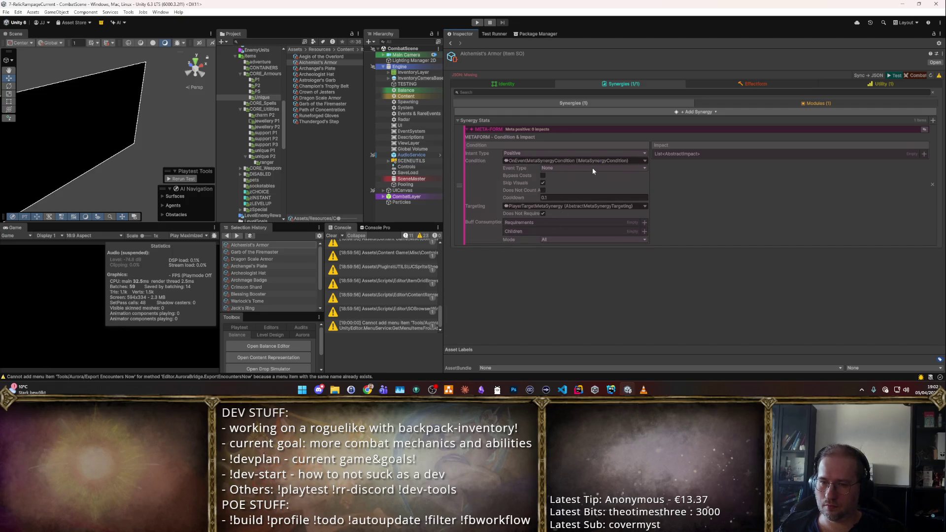
- Set the trigger event to On Potion Used Primary Effect with a cooldown of 0
{"action": "left_click", "coordinate": [592, 167]}
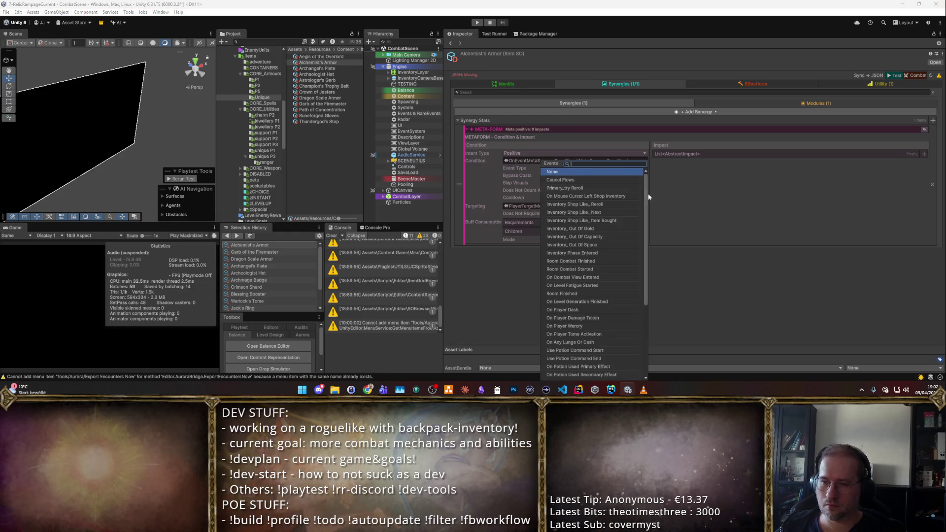
{"action": "left_click", "coordinate": [649, 196]}
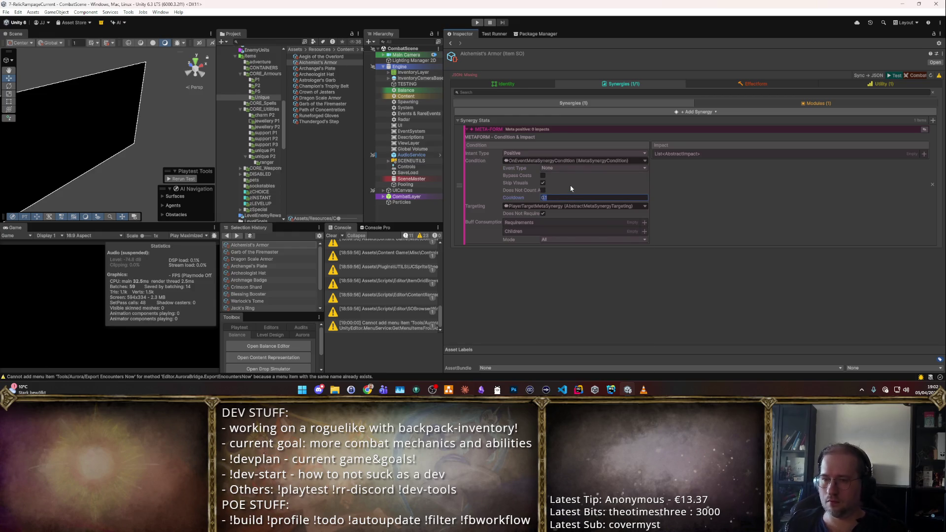
{"action": "type", "text": "0"}
{"action": "key", "text": "Tab"}
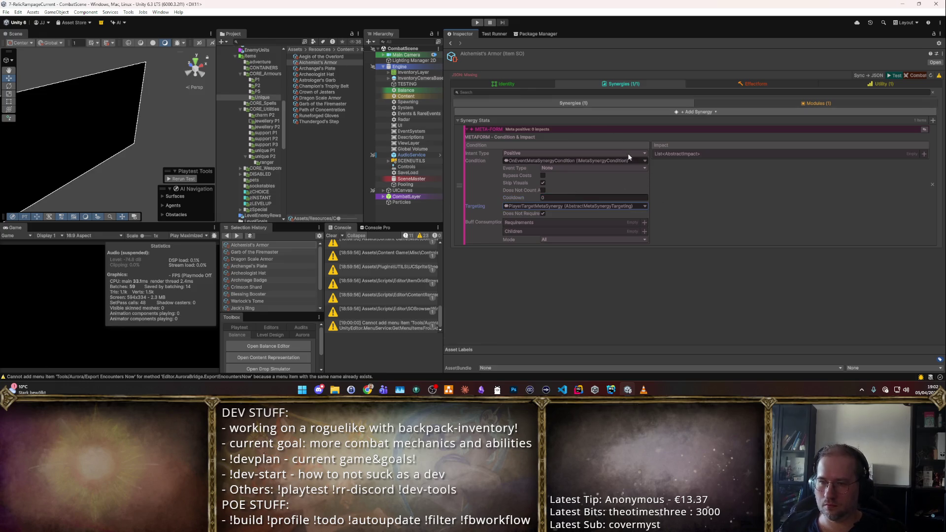
{"action": "left_click", "coordinate": [644, 168]}
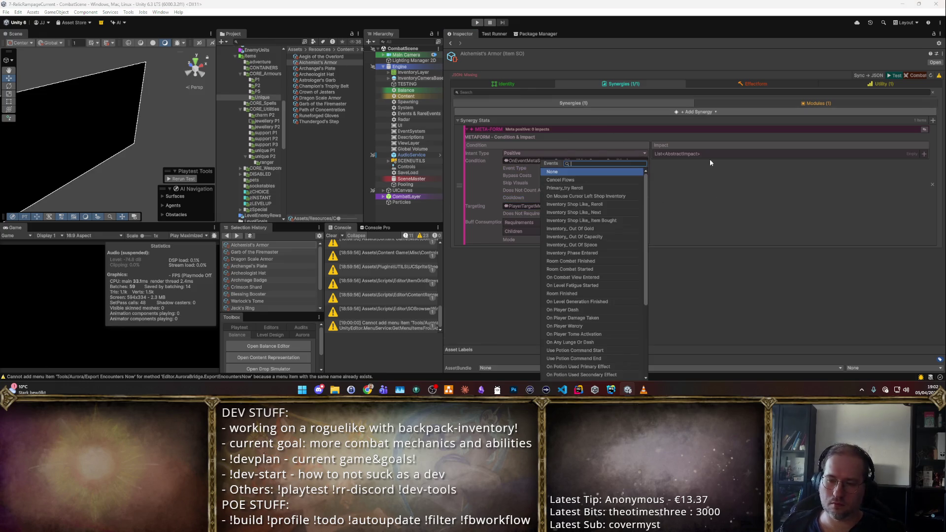
{"action": "type", "text": "potion"}
{"action": "key", "text": "Down"}
{"action": "key", "text": "Down"}
{"action": "key", "text": "Down"}
{"action": "key", "text": "Return"}
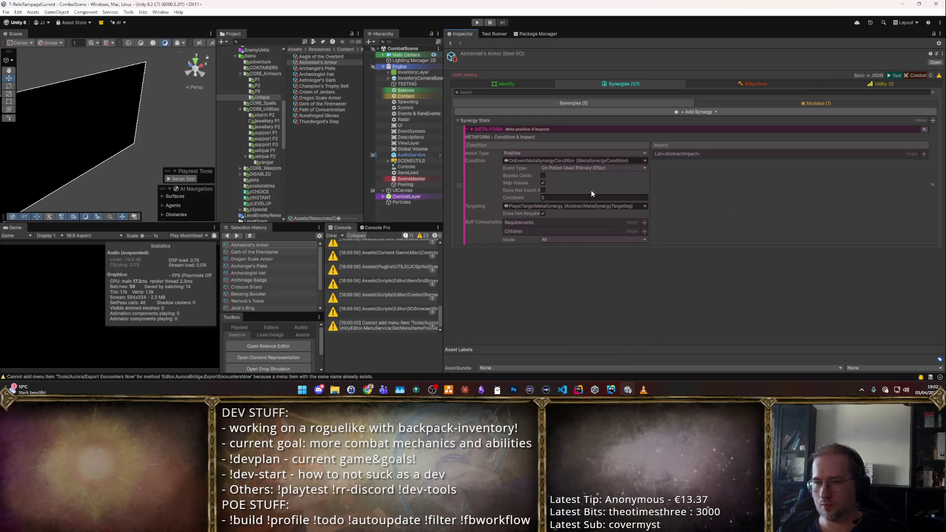
{"action": "left_click", "coordinate": [923, 154]}
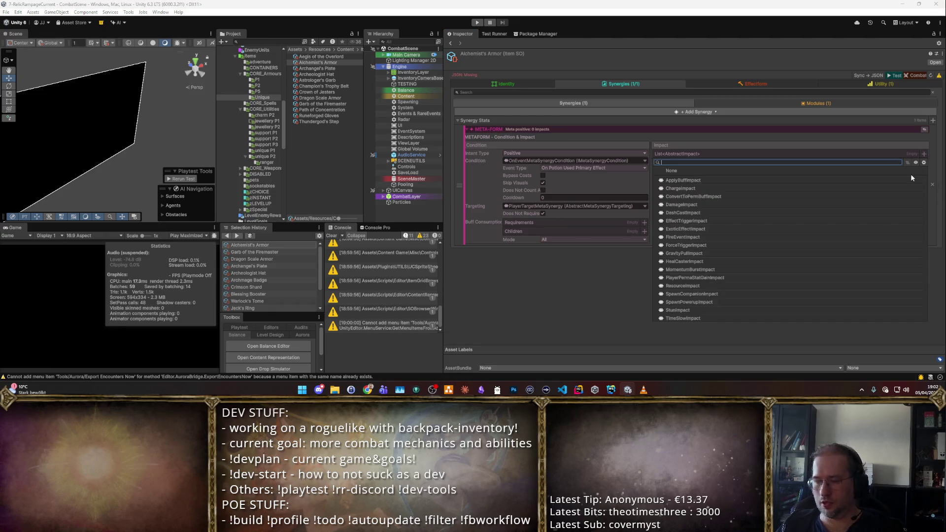
- Add a Power ApplyBuffImpact and duplicate it as a second impact with a Speed buff
{"action": "type", "text": "apply"}
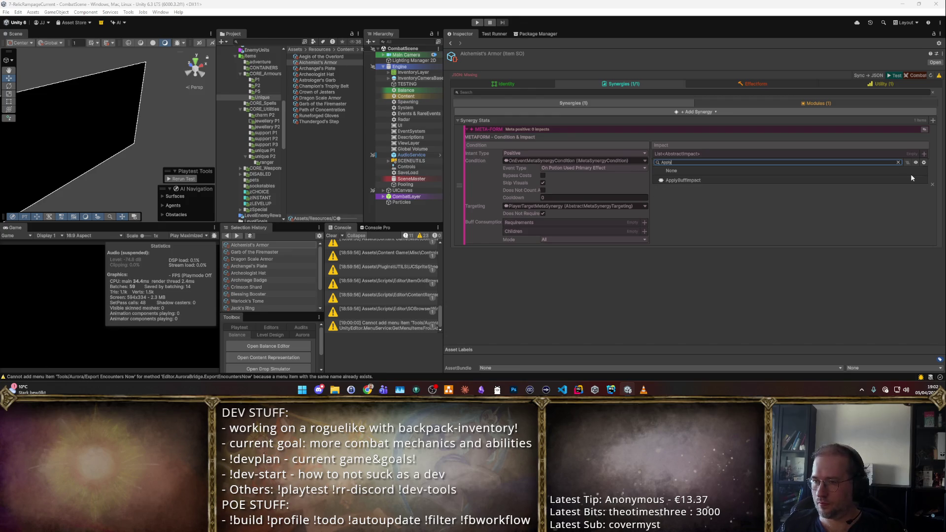
{"action": "key", "text": "Return"}
{"action": "left_click", "coordinate": [725, 178]}
{"action": "type", "text": "power"}
{"action": "key", "text": "Return"}
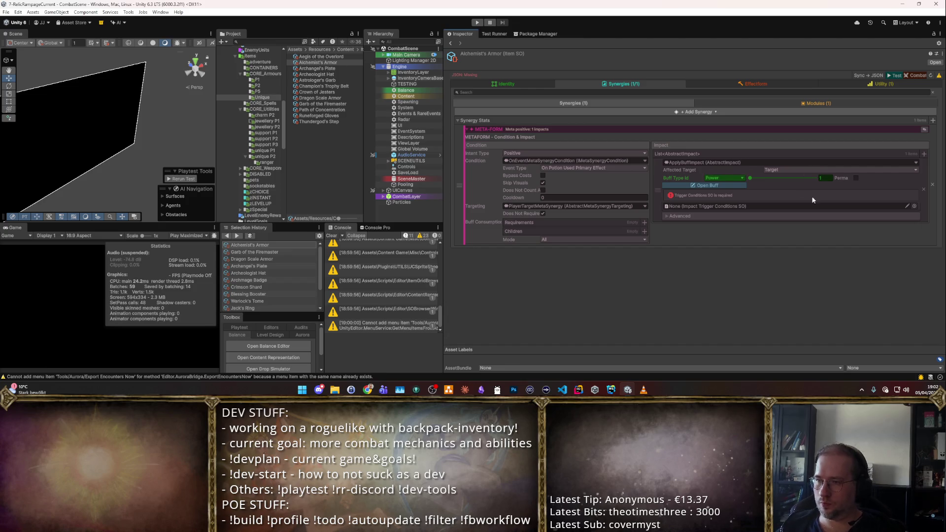
{"action": "right_click", "coordinate": [660, 187]}
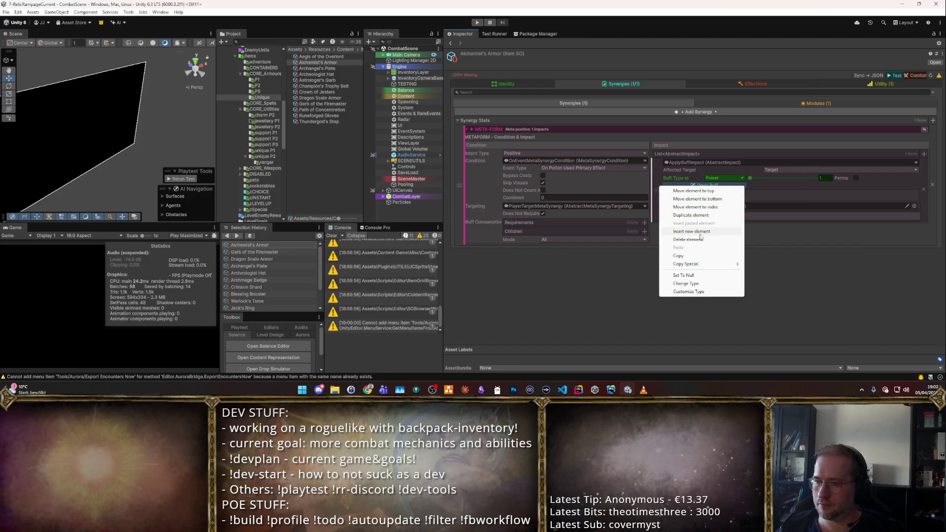
{"action": "left_click", "coordinate": [691, 215]}
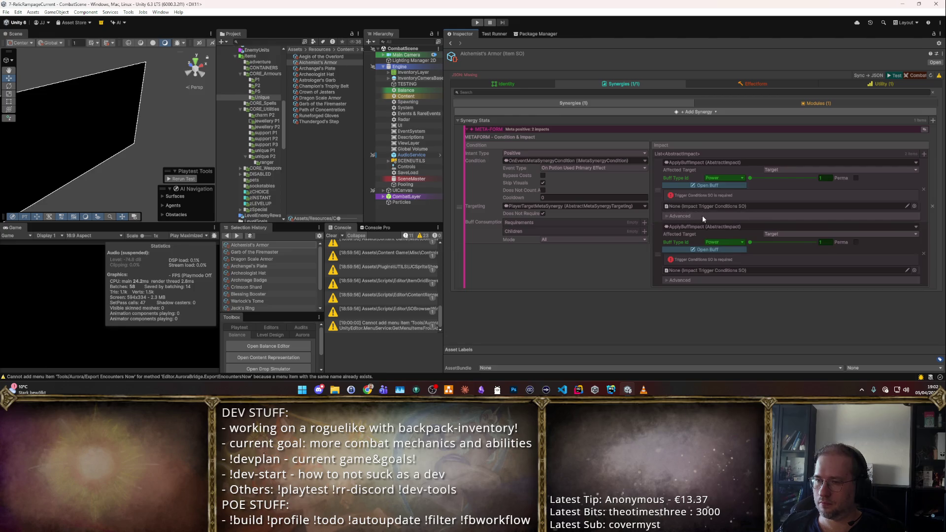
{"action": "left_click", "coordinate": [717, 242]}
{"action": "left_click", "coordinate": [767, 208]}
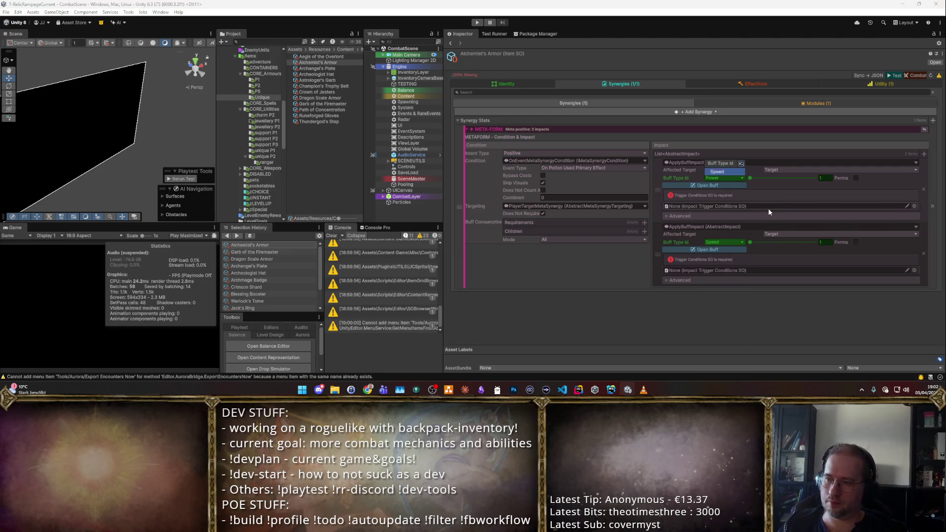
- Set both buff amounts to 2 and assign NonWeaponBuffApplicationConfig as each impact's trigger
{"action": "left_click", "coordinate": [822, 178]}
{"action": "type", "text": "2"}
{"action": "left_click", "coordinate": [823, 242]}
{"action": "type", "text": "2"}
{"action": "left_click", "coordinate": [914, 207]}
{"action": "double_click", "coordinate": [382, 202]}
{"action": "left_click", "coordinate": [914, 257]}
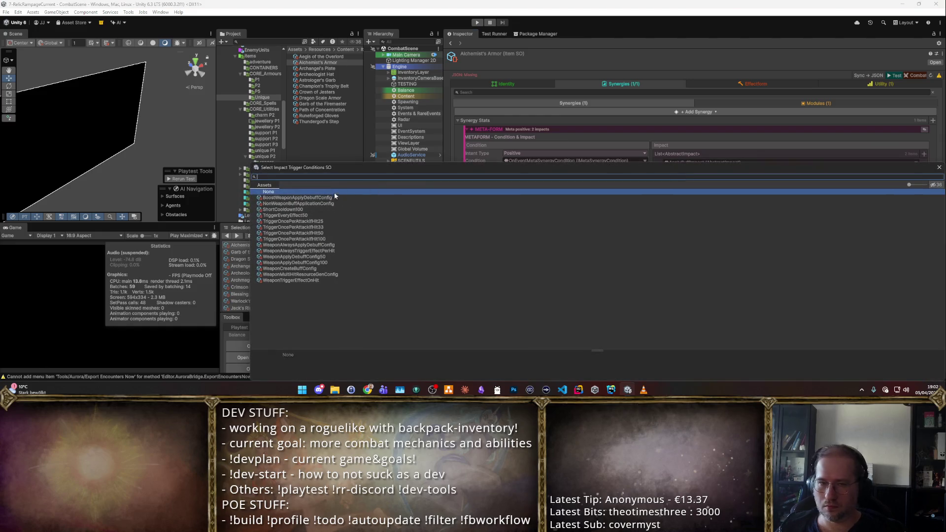
{"action": "left_click", "coordinate": [332, 200]}
{"action": "double_click", "coordinate": [356, 204]}
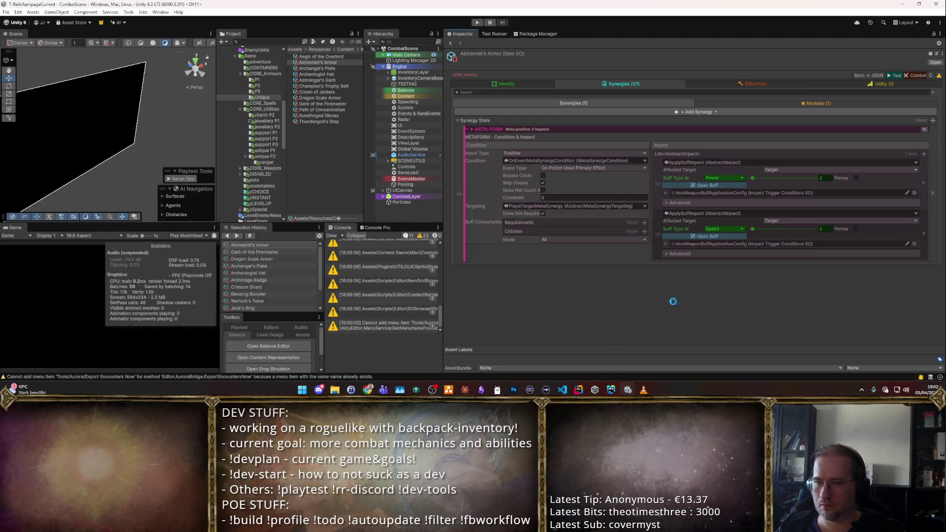
{"action": "left_click", "coordinate": [933, 121]}
- Add a passive synergy to the armor, leaving its stat scope as Global
{"action": "type", "text": "pass"}
{"action": "key", "text": "Return"}
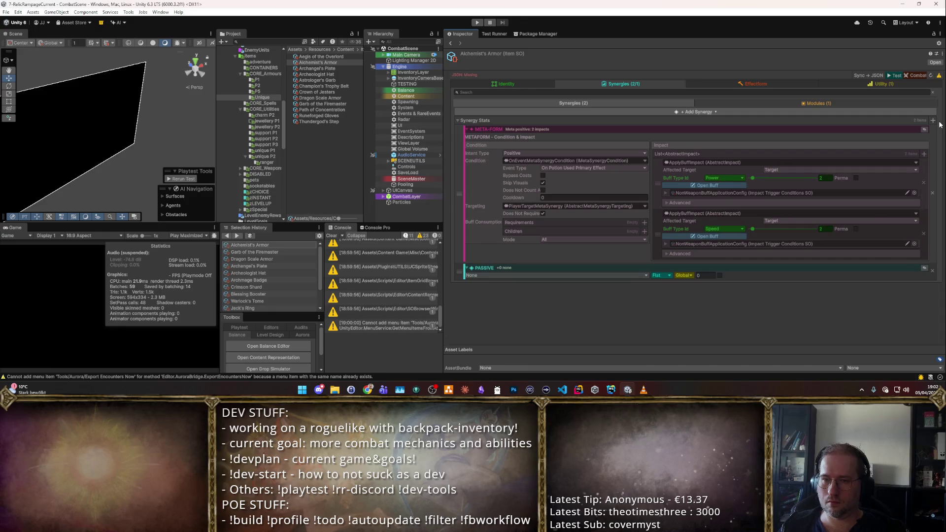
{"action": "left_click", "coordinate": [591, 276]}
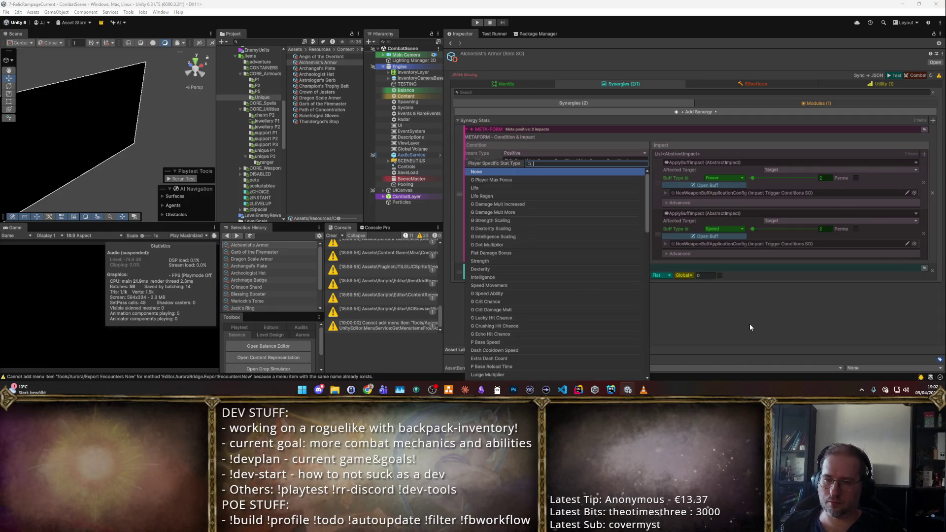
{"action": "key", "text": "Escape"}
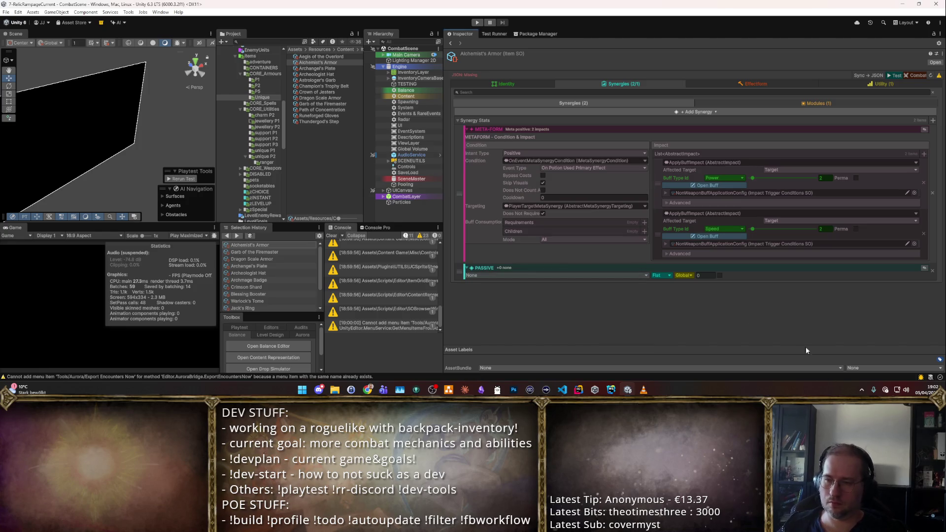
{"action": "left_click", "coordinate": [657, 276]}
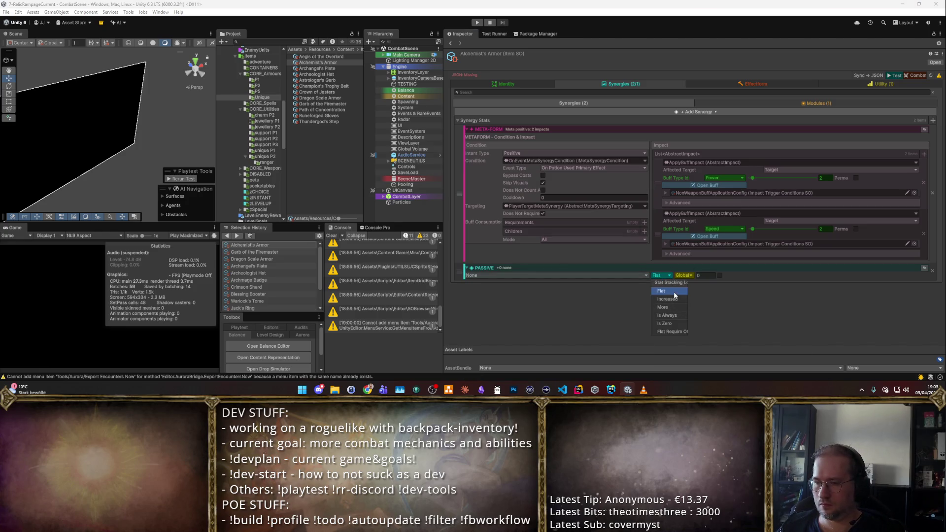
{"action": "left_click", "coordinate": [570, 278]}
{"action": "left_click", "coordinate": [573, 275]}
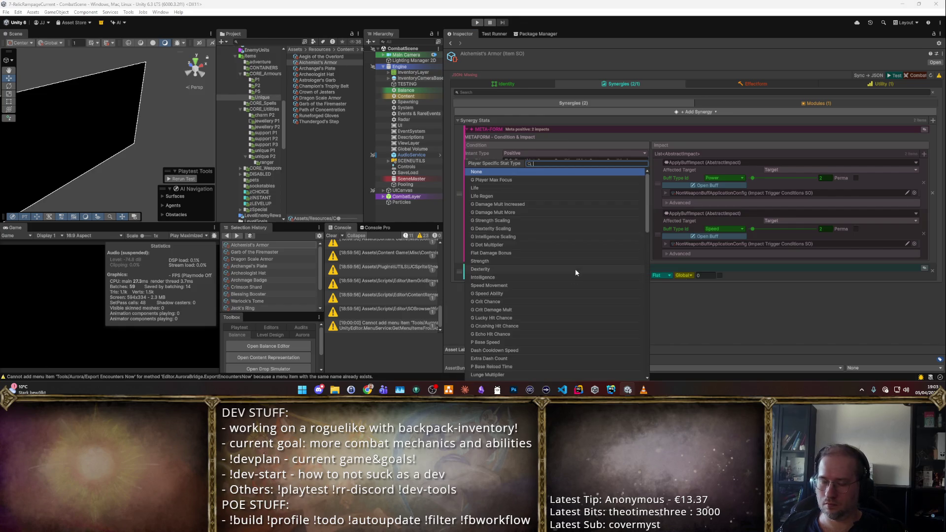
{"action": "left_click", "coordinate": [754, 320]}
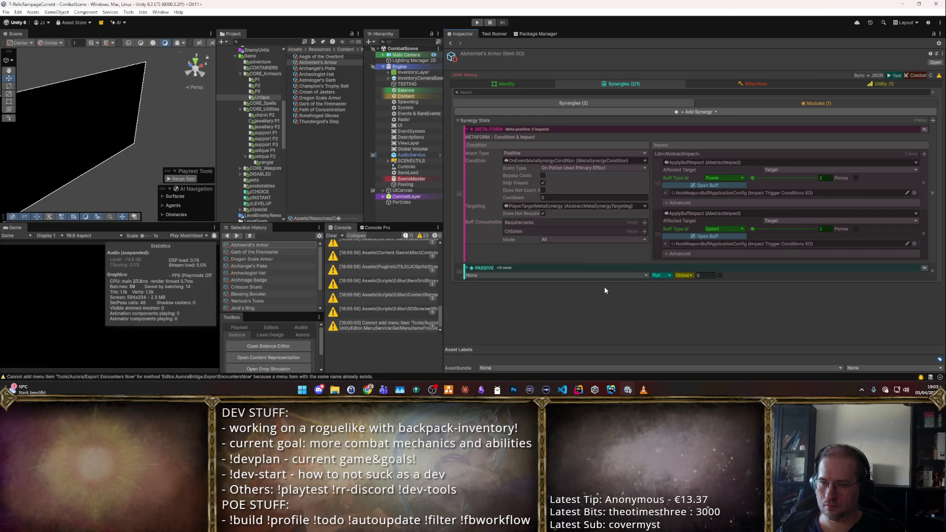
{"action": "left_click", "coordinate": [674, 278]}
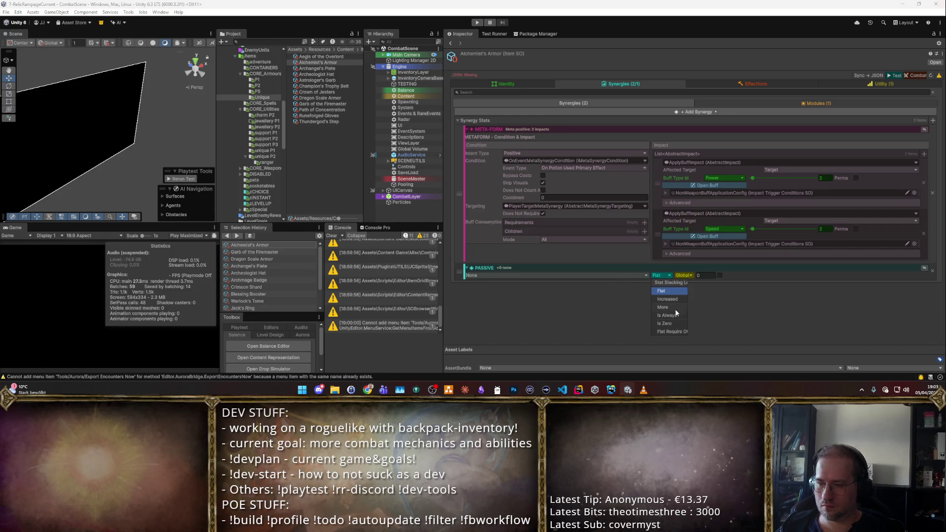
{"action": "left_click", "coordinate": [694, 288]}
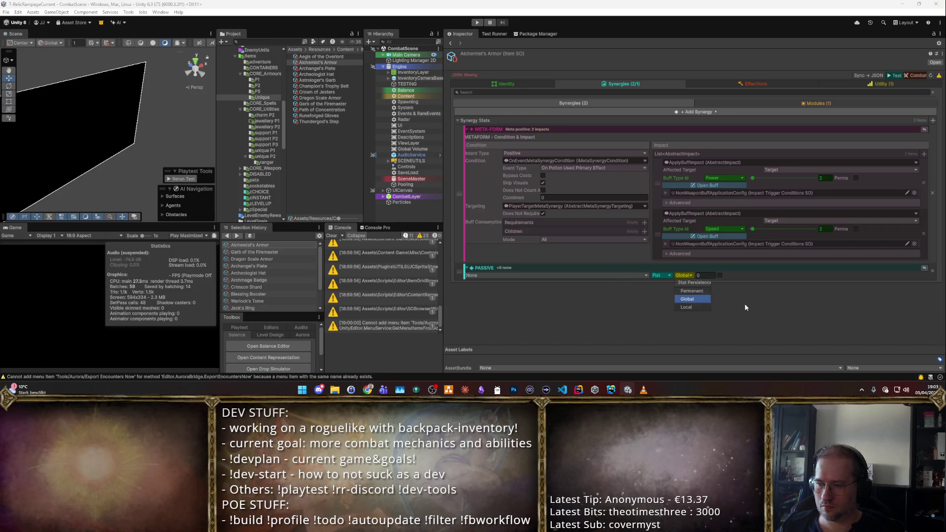
{"action": "left_click", "coordinate": [656, 276]}
{"action": "left_click", "coordinate": [924, 268]}
- Set the passive's filter to From Nearby To Self with Player Max Focus of 1
{"action": "left_click", "coordinate": [589, 300]}
{"action": "left_click", "coordinate": [620, 306]}
{"action": "left_click", "coordinate": [617, 303]}
{"action": "left_click", "coordinate": [597, 201]}
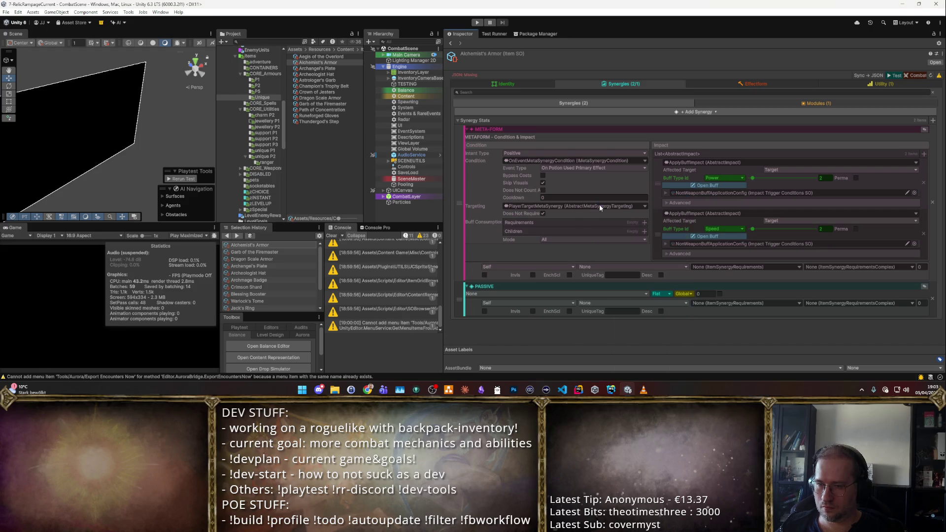
{"action": "left_click", "coordinate": [538, 303]}
{"action": "left_click", "coordinate": [524, 327]}
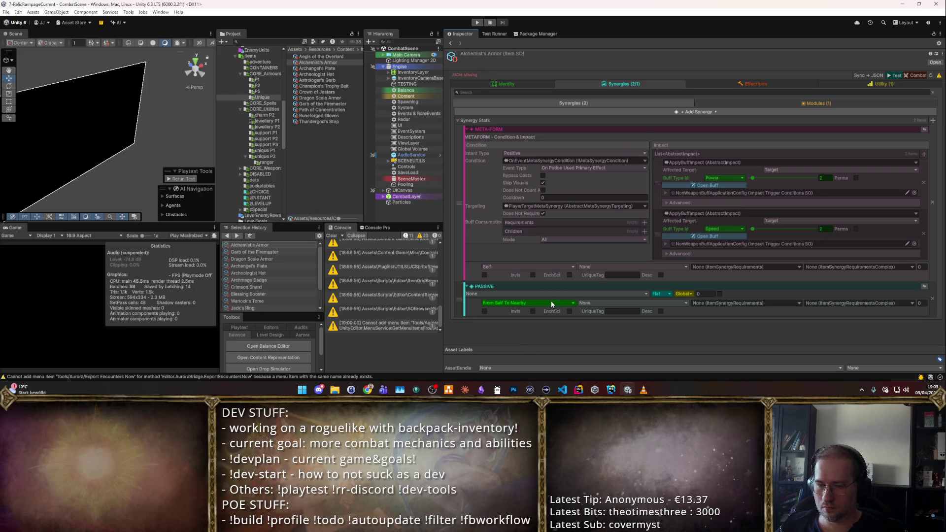
{"action": "left_click", "coordinate": [534, 303]}
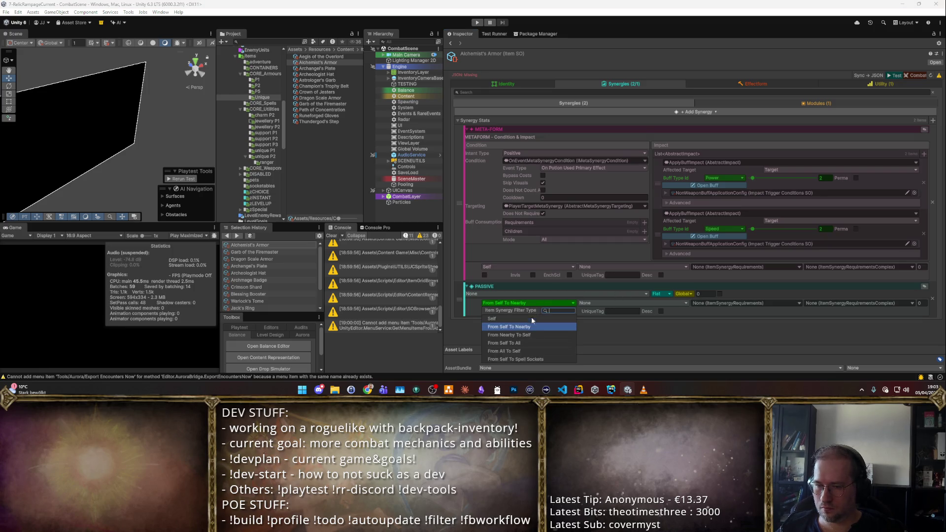
{"action": "left_click", "coordinate": [534, 333]}
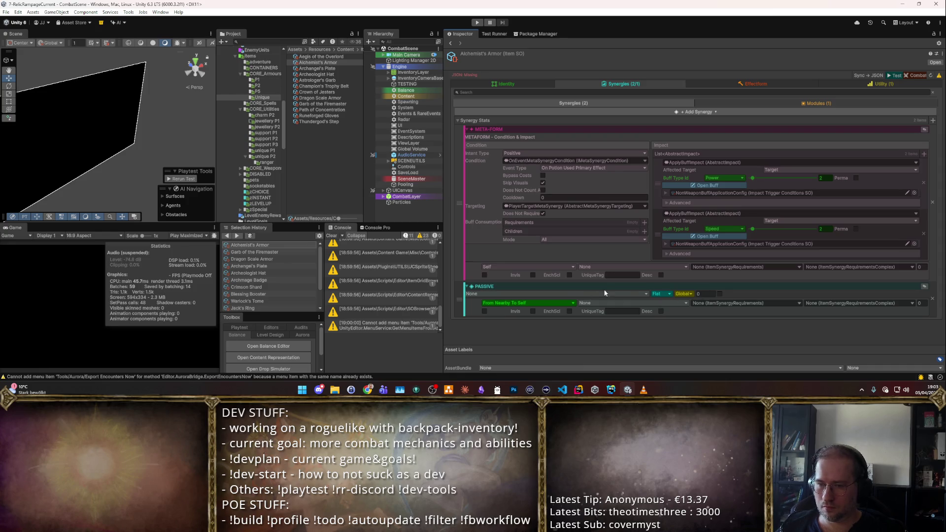
{"action": "left_click", "coordinate": [621, 294]}
{"action": "type", "text": "F"}
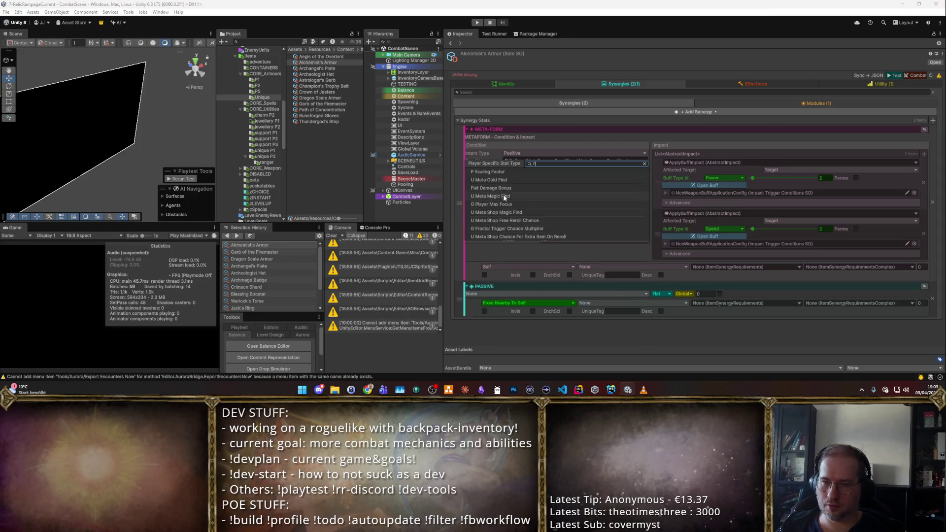
{"action": "key", "text": "BackSpace"}
{"action": "left_click", "coordinate": [567, 179]}
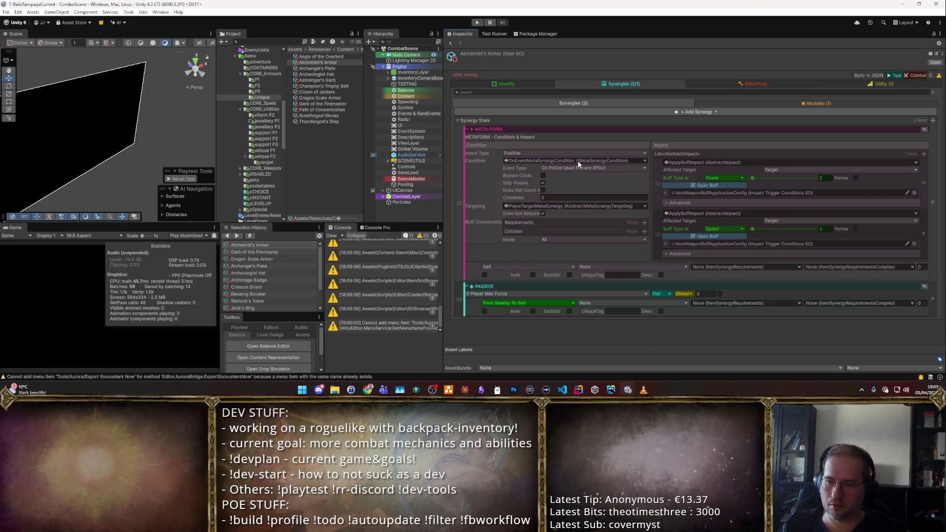
{"action": "type", "text": "1"}
- Create an ItemSynergyRequirements object for the passive and add a player tag entry
{"action": "left_click", "coordinate": [794, 303]}
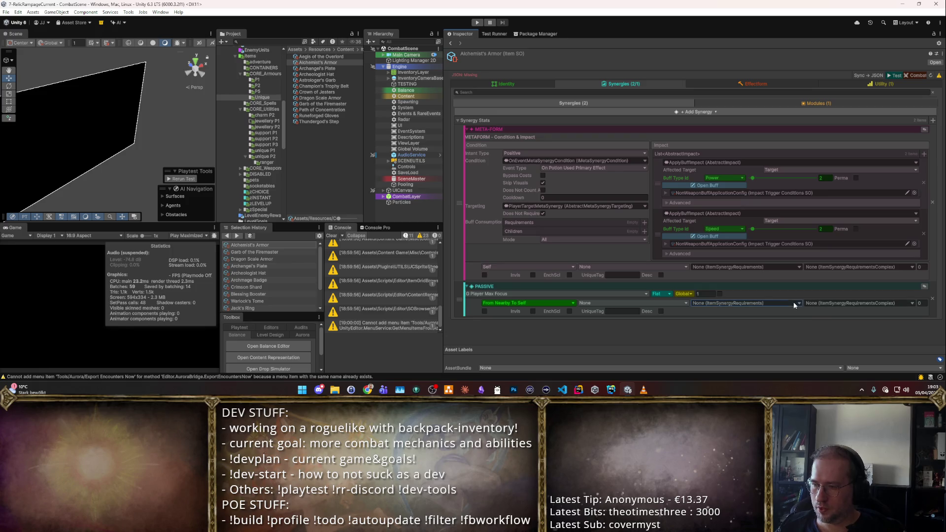
{"action": "left_click", "coordinate": [751, 322]}
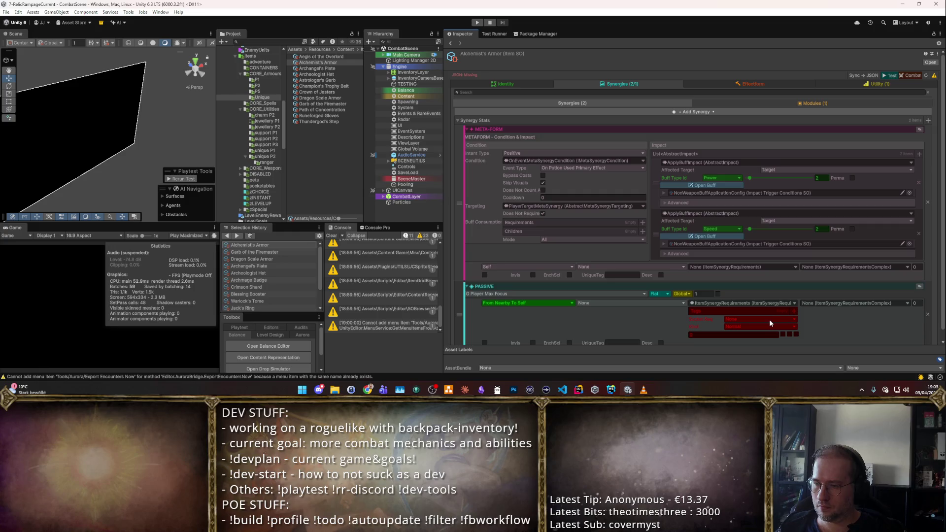
{"action": "left_click", "coordinate": [787, 311]}
{"action": "left_click", "coordinate": [768, 319]}
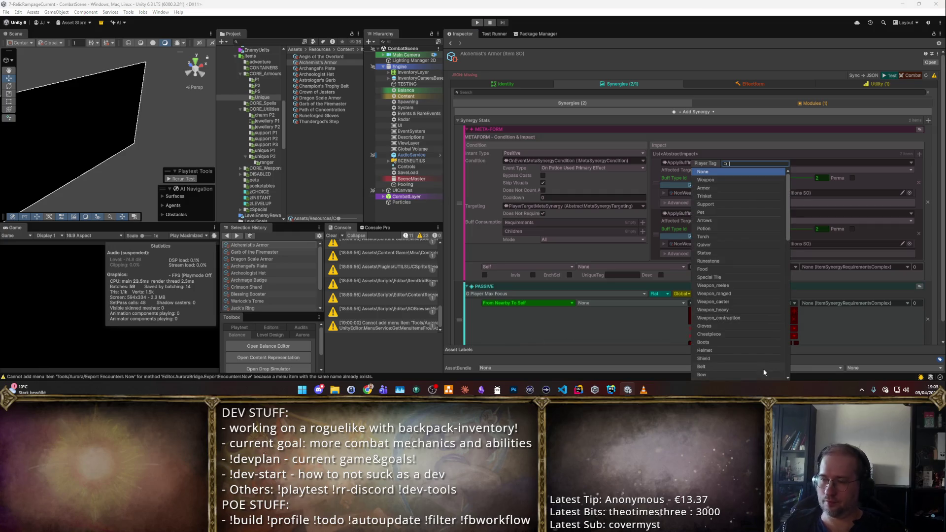
{"action": "type", "text": "Po"}
{"action": "key", "text": "Return"}
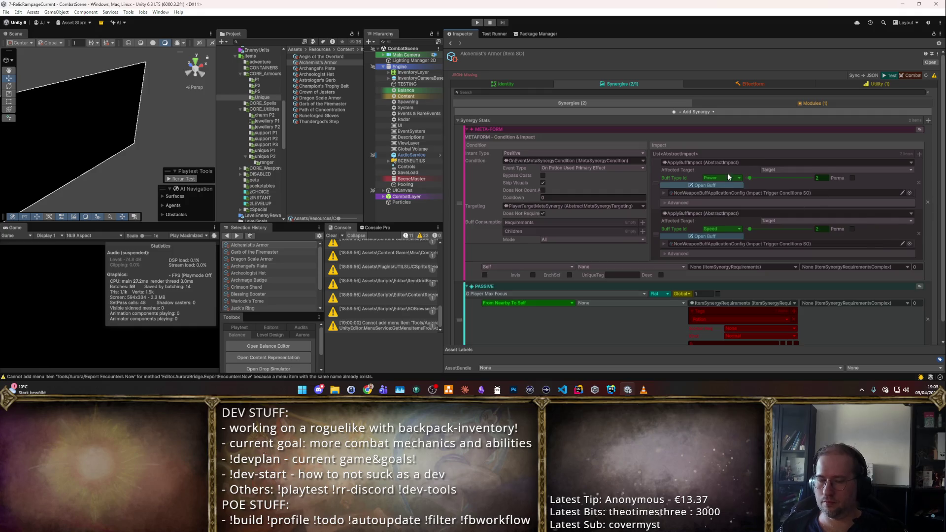
{"action": "scroll", "coordinate": [729, 176], "scroll_direction": "down", "scroll_amount": 1}
{"action": "scroll", "coordinate": [648, 182], "scroll_direction": "up", "scroll_amount": 1}
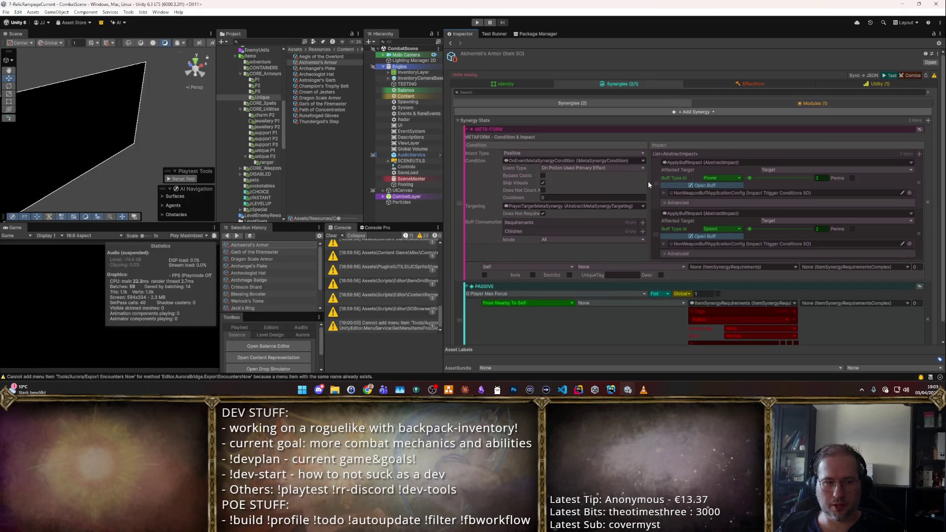
- In Modules, set the Focus bonus to 0 and edit the Armor bonus, then start a playtest
{"action": "left_click", "coordinate": [749, 101]}
{"action": "left_click", "coordinate": [909, 136]}
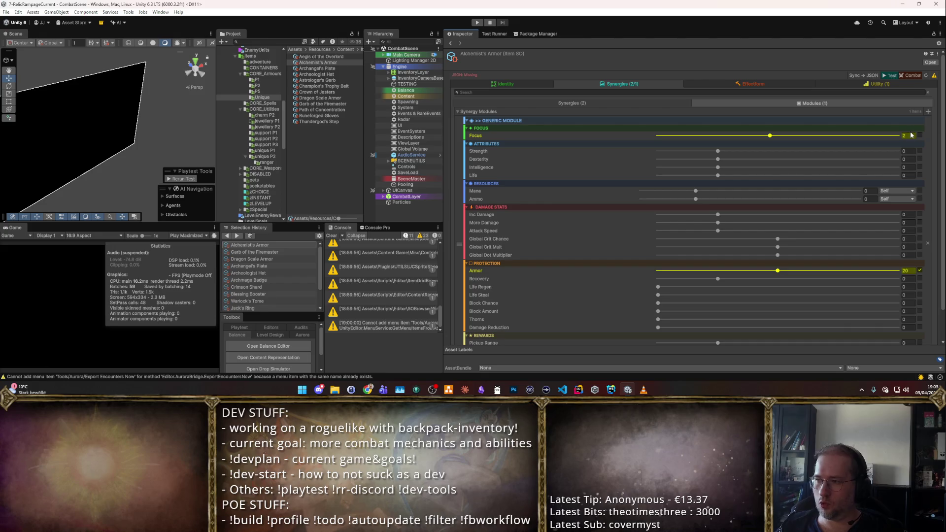
{"action": "type", "text": "0"}
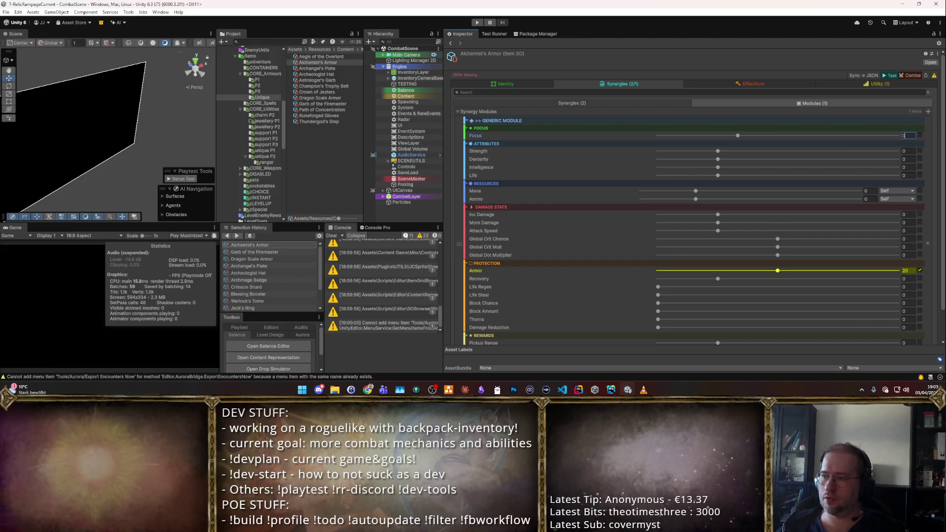
{"action": "scroll", "coordinate": [890, 239], "scroll_direction": "down", "scroll_amount": 2}
{"action": "left_click", "coordinate": [908, 237]}
{"action": "type", "text": "1"}
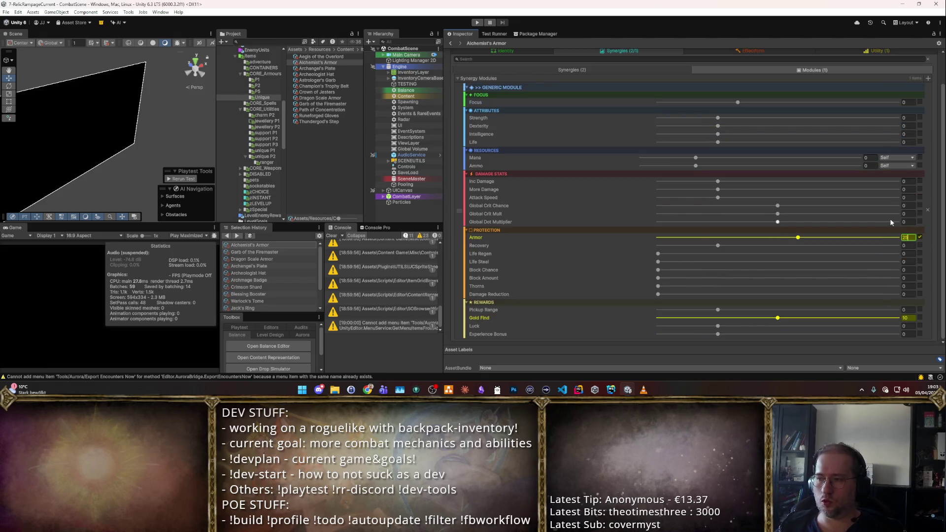
{"action": "left_click", "coordinate": [574, 84]}
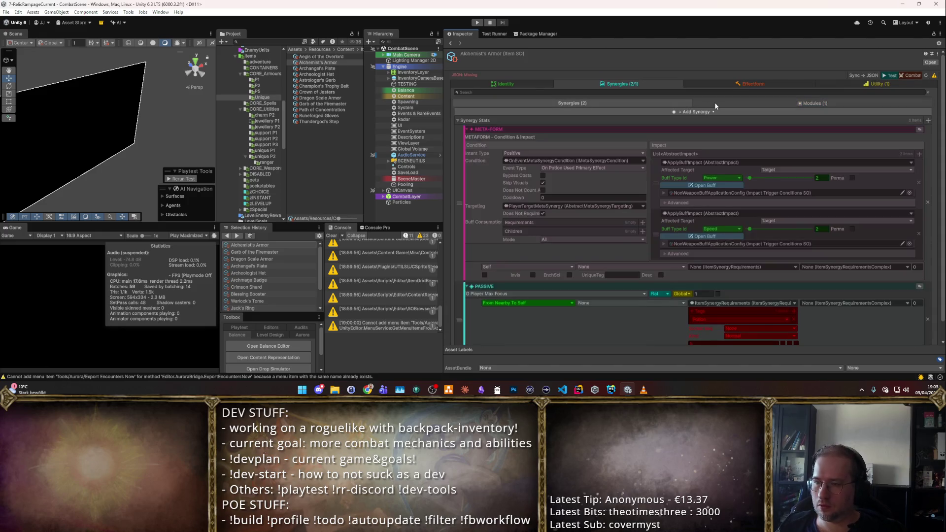
{"action": "scroll", "coordinate": [798, 133], "scroll_direction": "up", "scroll_amount": 2}
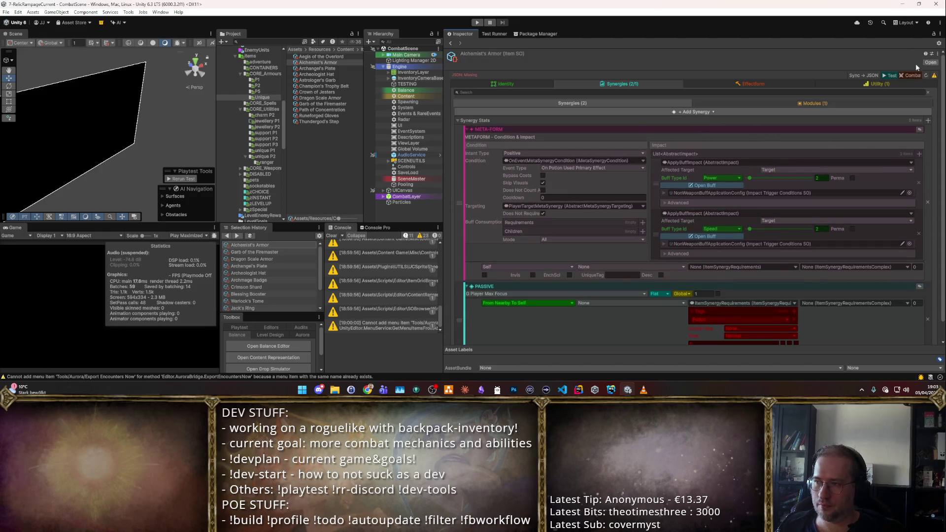
{"action": "left_click", "coordinate": [890, 75]}
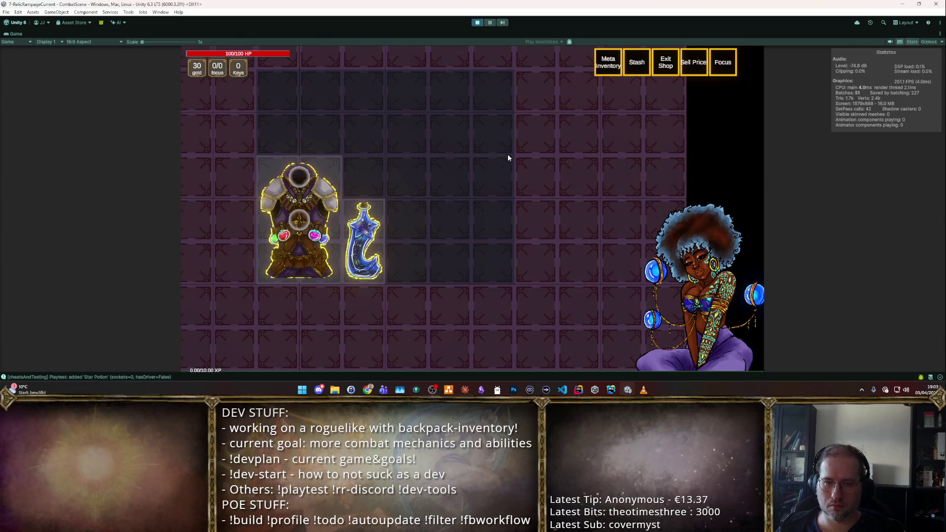
- Move the armor beside the potion, read its tooltip, then stop Play mode and show its Modules
{"action": "mouse_move", "coordinate": [291, 222]}
{"action": "left_mouse_down"}
{"action": "mouse_move", "coordinate": [413, 192]}
{"action": "mouse_move", "coordinate": [405, 215]}
{"action": "mouse_move", "coordinate": [389, 222]}
{"action": "mouse_move", "coordinate": [404, 216]}
{"action": "mouse_move", "coordinate": [427, 191]}
{"action": "mouse_move", "coordinate": [425, 169]}
{"action": "mouse_move", "coordinate": [422, 219]}
{"action": "left_mouse_up"}
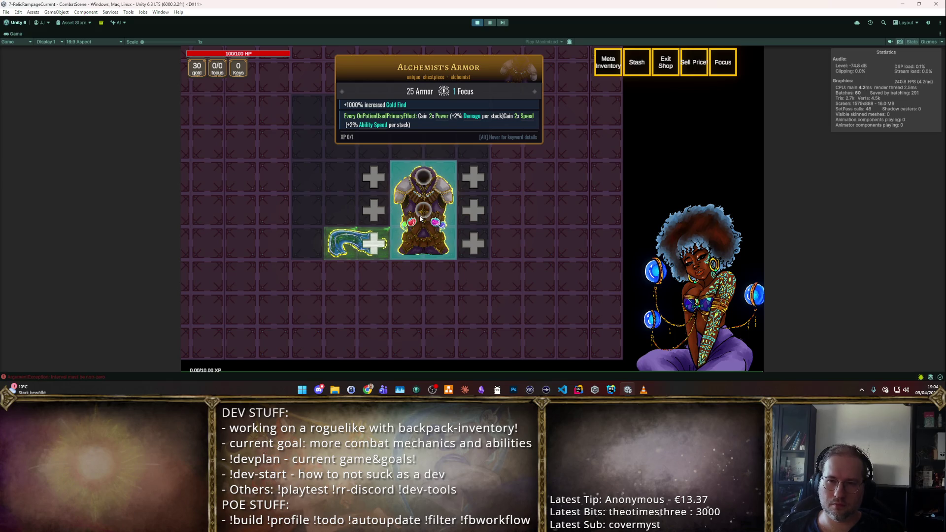
{"action": "mouse_move", "coordinate": [420, 219]}
{"action": "left_mouse_down"}
{"action": "mouse_move", "coordinate": [417, 178]}
{"action": "mouse_move", "coordinate": [422, 216]}
{"action": "mouse_move", "coordinate": [413, 216]}
{"action": "left_mouse_up"}
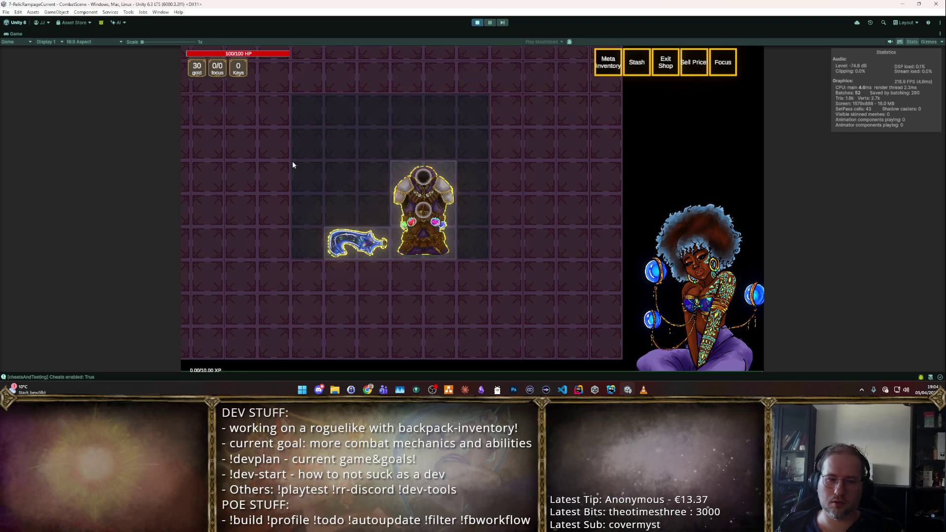
{"action": "mouse_move", "coordinate": [409, 206]}
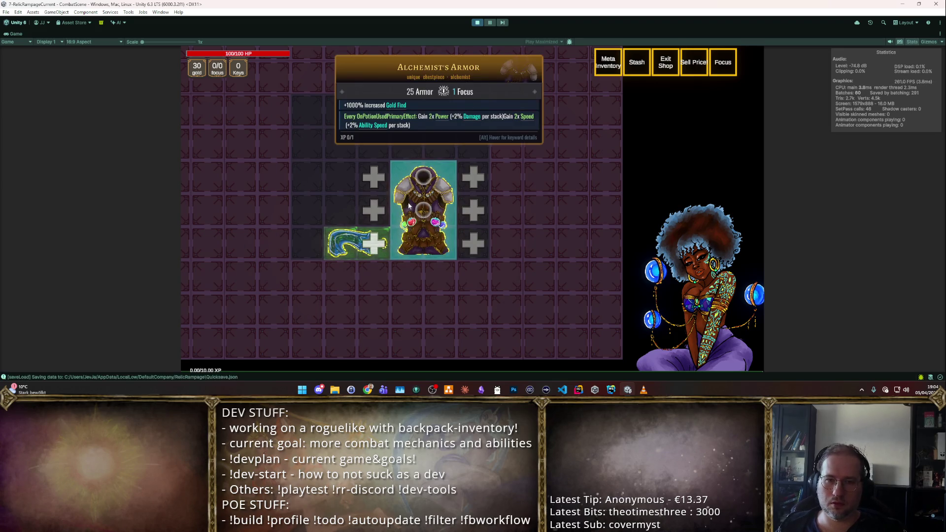
{"action": "left_click", "coordinate": [478, 22]}
{"action": "left_click", "coordinate": [804, 104]}
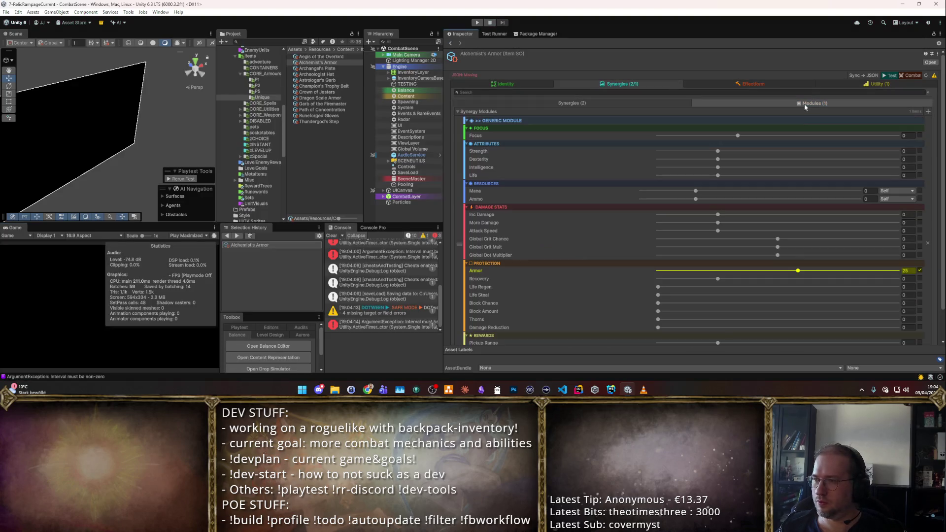
- Set the armor module's Gold Find bonus to 0.2 and its Armor bonus to 20
{"action": "scroll", "coordinate": [804, 104], "scroll_direction": "down", "scroll_amount": 2}
{"action": "left_click", "coordinate": [907, 317]}
{"action": "type", "text": "0.2"}
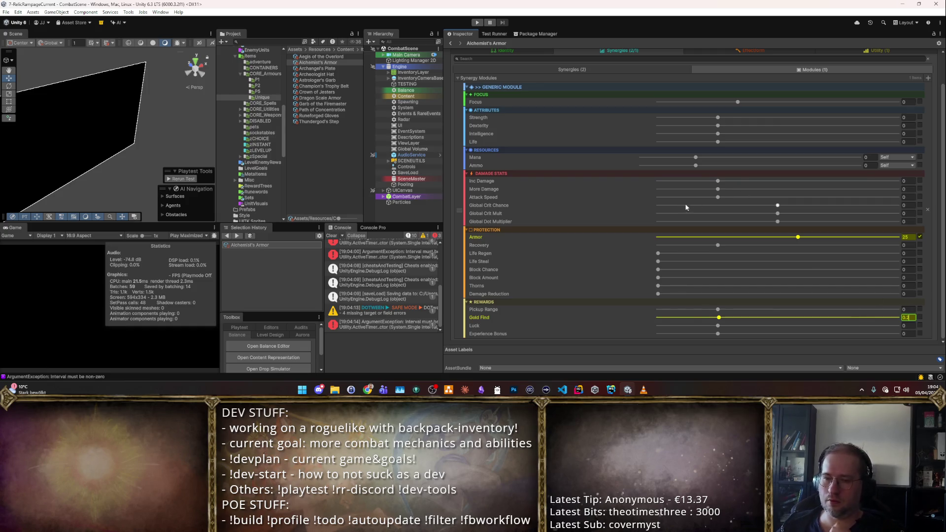
{"action": "scroll", "coordinate": [687, 207], "scroll_direction": "up", "scroll_amount": 2}
{"action": "left_click", "coordinate": [656, 104]}
{"action": "scroll", "coordinate": [678, 150], "scroll_direction": "down", "scroll_amount": 1}
{"action": "scroll", "coordinate": [811, 116], "scroll_direction": "up", "scroll_amount": 1}
{"action": "left_click", "coordinate": [812, 104]}
{"action": "scroll", "coordinate": [862, 197], "scroll_direction": "down", "scroll_amount": 1}
{"action": "left_click", "coordinate": [906, 237]}
{"action": "type", "text": "20"}
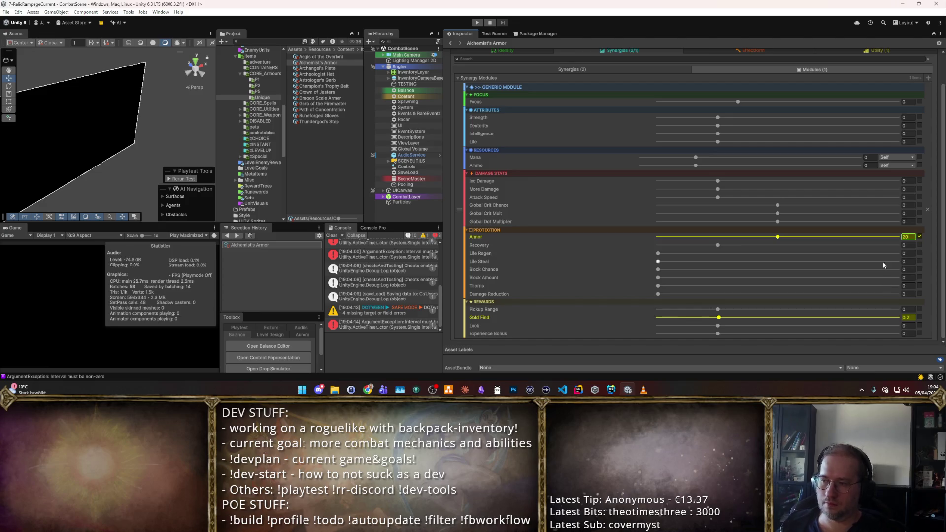
{"action": "left_click", "coordinate": [920, 317]}
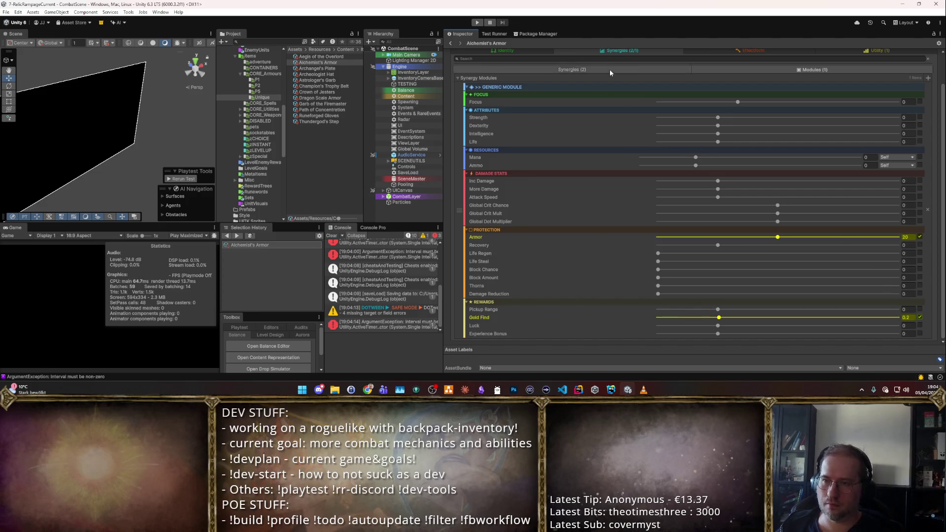
{"action": "left_click", "coordinate": [610, 69]}
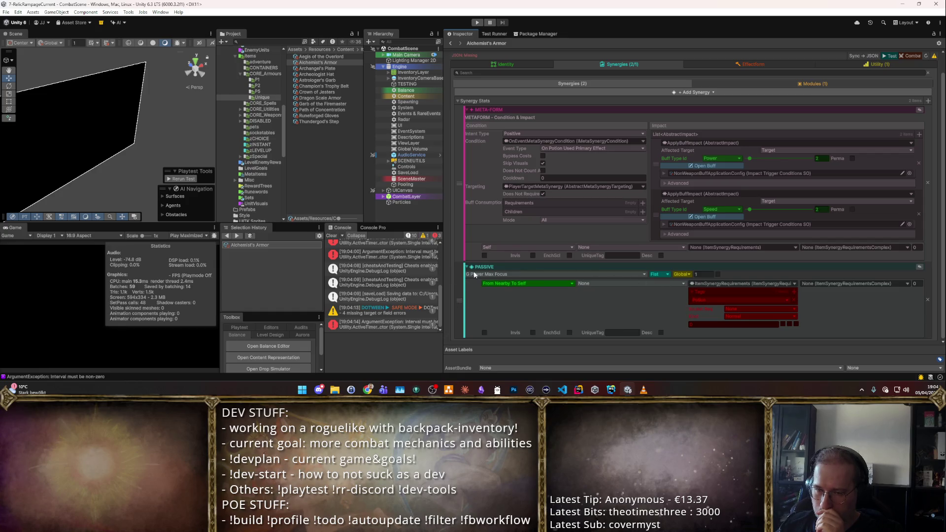
- Open the ArgumentException interval error's stack trace, widen the Console to read it, and start Play mode
{"action": "left_click", "coordinate": [381, 322]}
{"action": "mouse_move", "coordinate": [445, 303]}
{"action": "left_mouse_down"}
{"action": "mouse_move", "coordinate": [570, 303]}
{"action": "mouse_move", "coordinate": [490, 303]}
{"action": "left_mouse_up"}
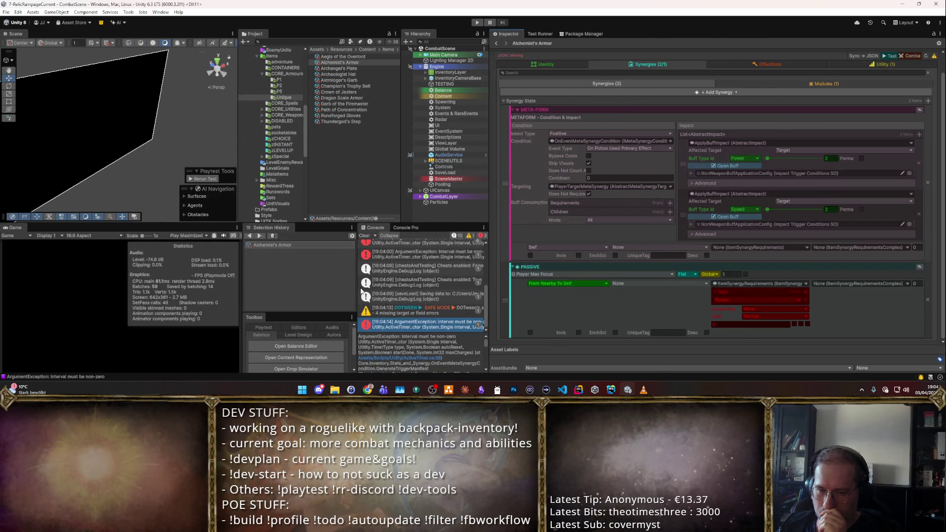
{"action": "mouse_move", "coordinate": [362, 291]}
{"action": "left_mouse_down"}
{"action": "mouse_move", "coordinate": [207, 282]}
{"action": "mouse_move", "coordinate": [272, 278]}
{"action": "mouse_move", "coordinate": [246, 278]}
{"action": "left_mouse_up"}
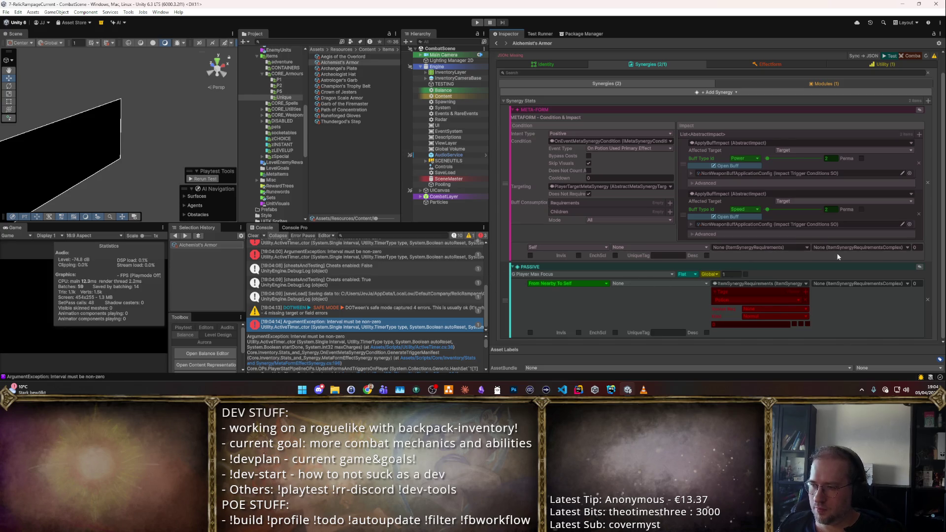
{"action": "scroll", "coordinate": [837, 251], "scroll_direction": "up", "scroll_amount": 1}
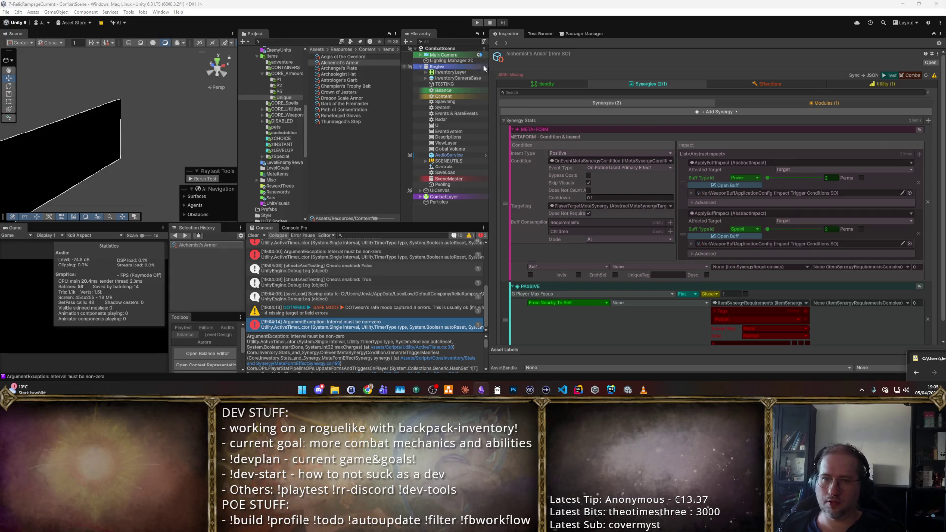
{"action": "left_click", "coordinate": [478, 22]}
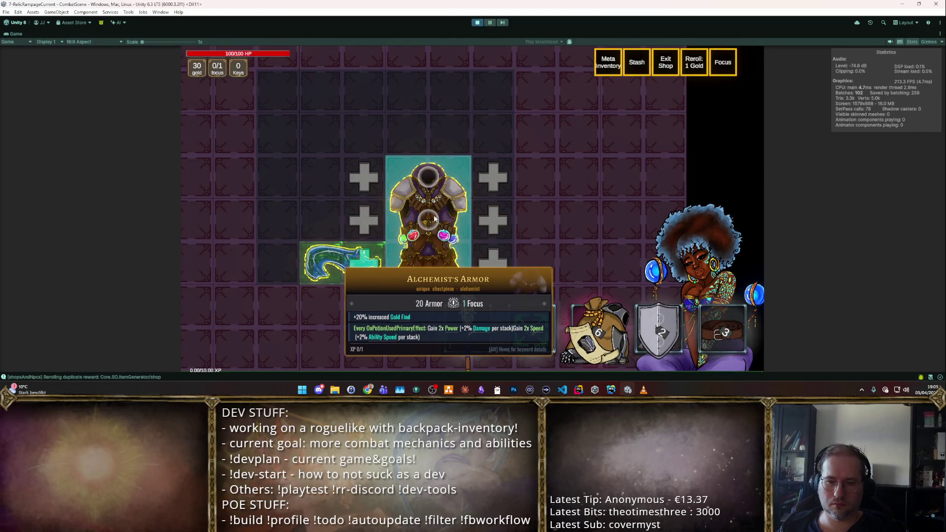
- Reseat the armor one row up in the backpack and put the blue Star Potion beside it
{"action": "mouse_move", "coordinate": [434, 220]}
{"action": "left_mouse_down"}
{"action": "mouse_move", "coordinate": [476, 216]}
{"action": "mouse_move", "coordinate": [409, 214]}
{"action": "left_mouse_up"}
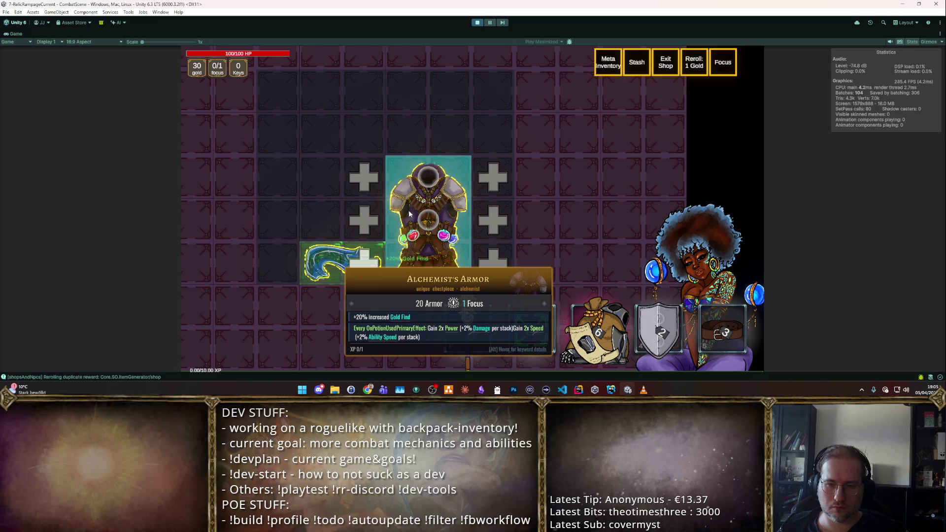
{"action": "left_click_drag", "start_coordinate": [405, 143], "coordinate": [427, 101]}
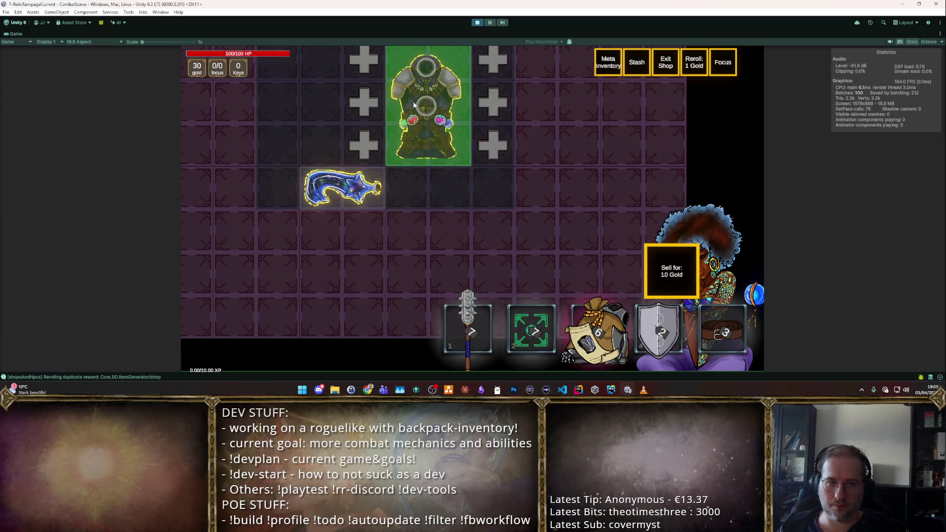
{"action": "left_click_drag", "start_coordinate": [342, 224], "coordinate": [340, 226]}
{"action": "left_click", "coordinate": [416, 202]}
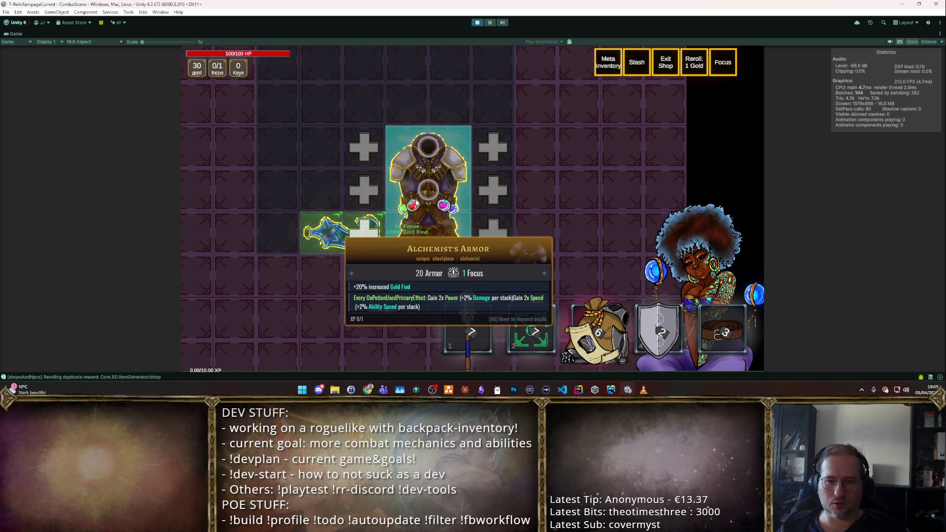
- Reposition the armor in the backpack grid until it sits directly beside the Star Potion
{"action": "left_click", "coordinate": [410, 190]}
{"action": "left_click", "coordinate": [417, 185]}
{"action": "left_click", "coordinate": [416, 184]}
{"action": "left_click", "coordinate": [394, 107]}
{"action": "left_click", "coordinate": [405, 163]}
{"action": "left_click", "coordinate": [405, 187]}
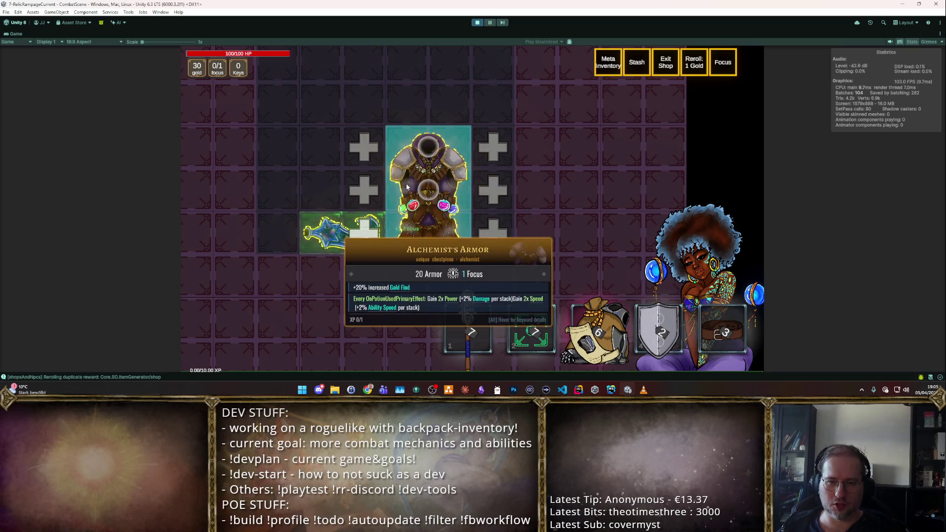
{"action": "left_click", "coordinate": [403, 186]}
{"action": "left_click", "coordinate": [400, 185]}
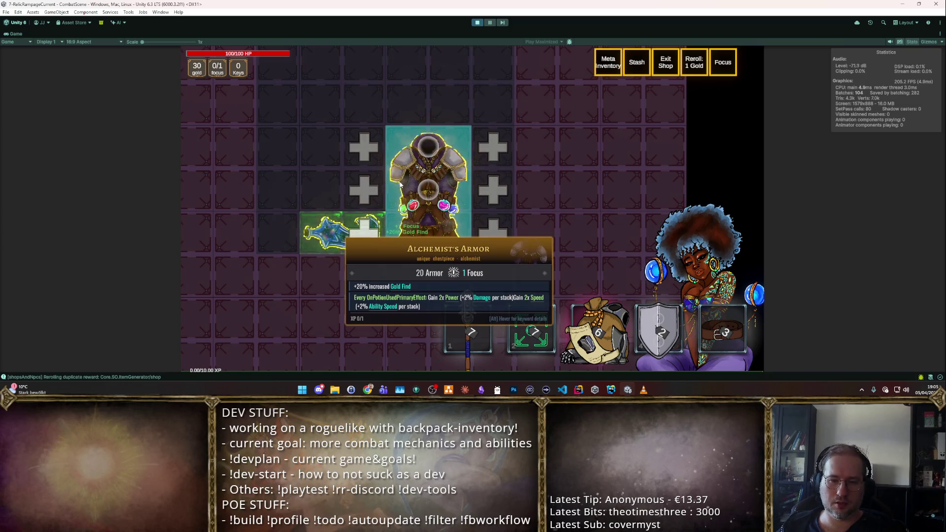
{"action": "left_click", "coordinate": [400, 184]}
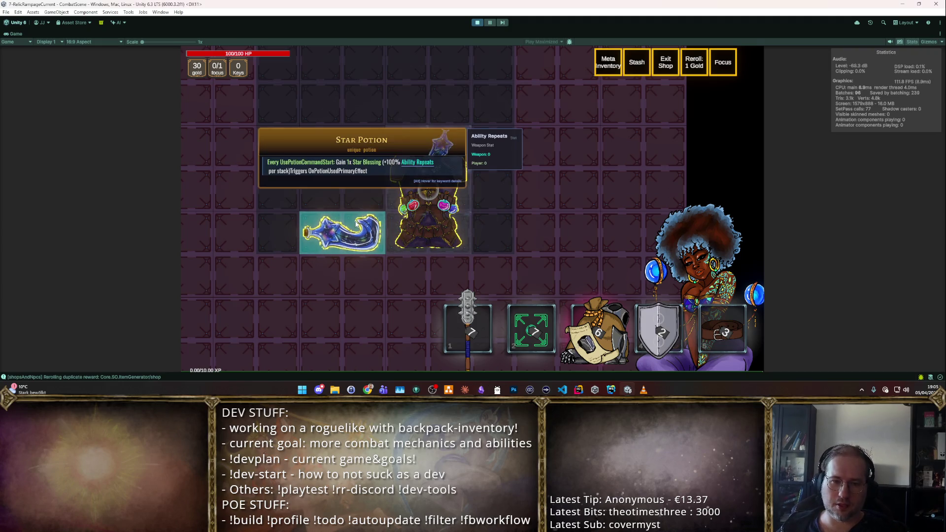
{"action": "left_click_drag", "start_coordinate": [427, 197], "coordinate": [384, 196]}
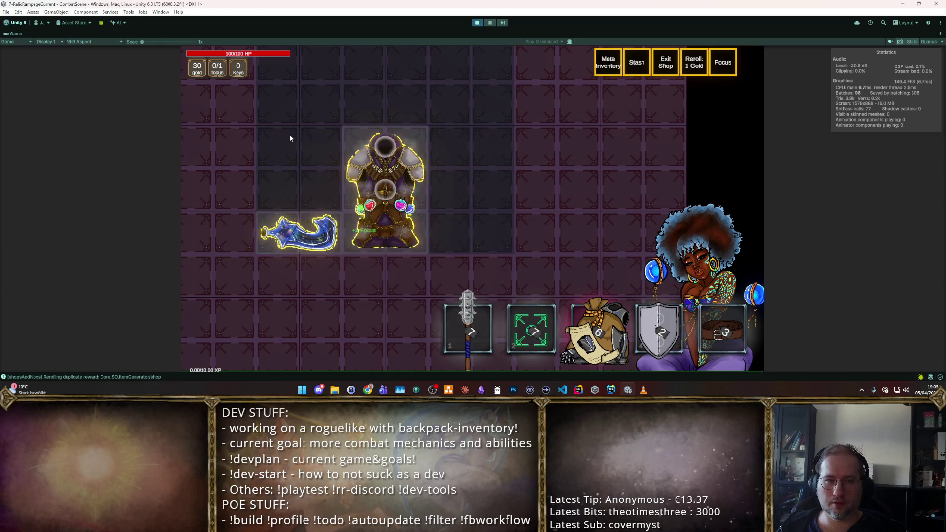
{"action": "key", "text": "F2"}
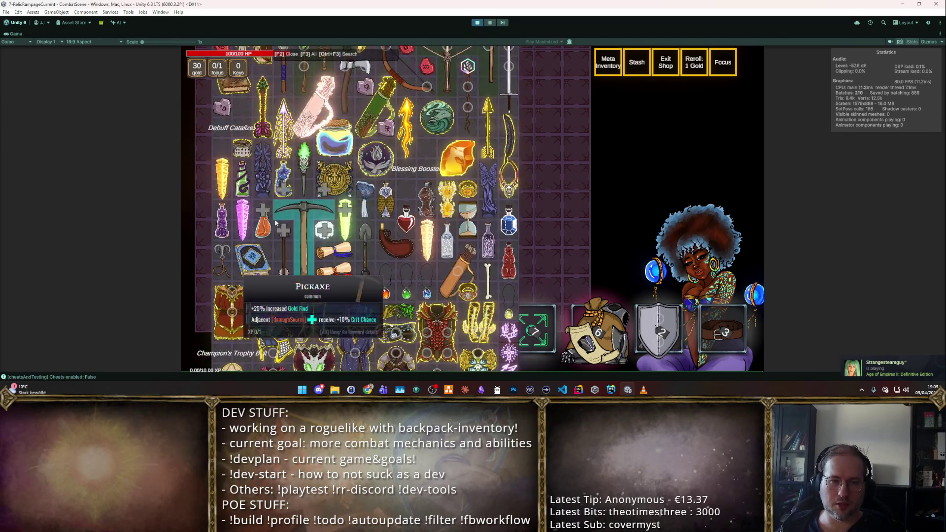
- Add catalog items, a purple potion and an owl-feather potion around the armor
{"action": "left_click", "coordinate": [358, 154]}
{"action": "left_click", "coordinate": [337, 143]}
{"action": "key", "text": "F2"}
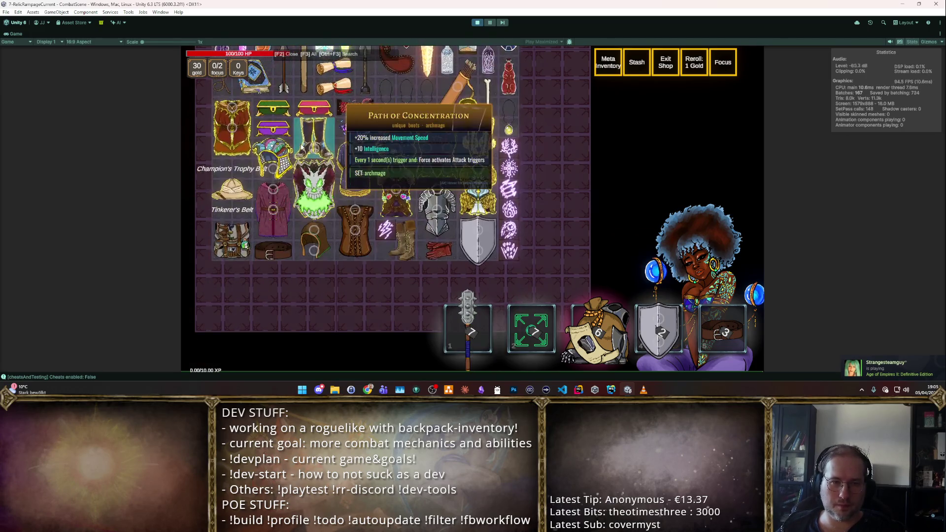
{"action": "key", "text": "F3"}
{"action": "left_click", "coordinate": [349, 168]}
{"action": "left_click", "coordinate": [315, 176]}
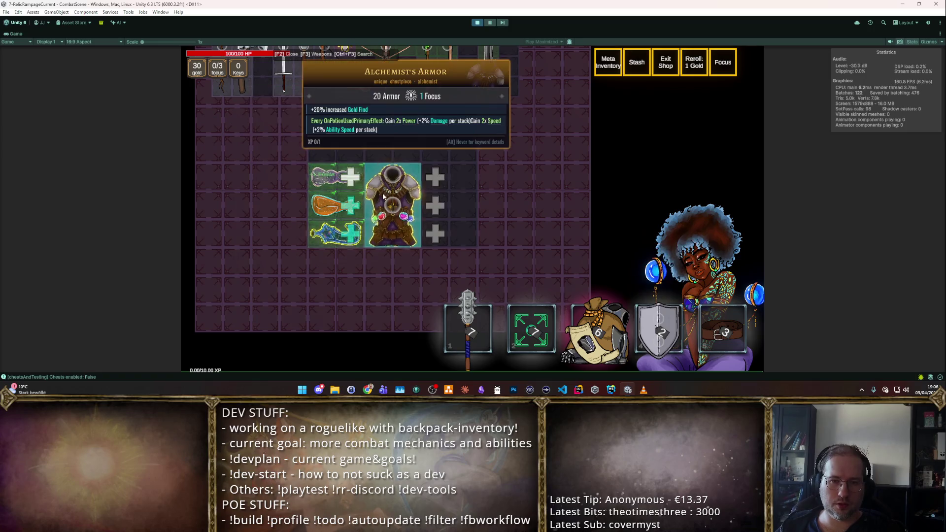
{"action": "key", "text": "F3"}
{"action": "key", "text": "F3"}
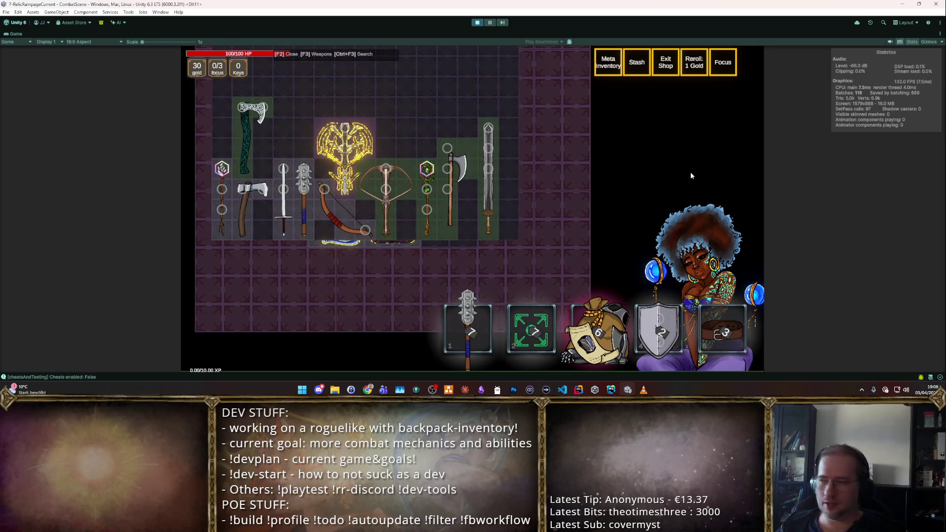
{"action": "key", "text": "F3"}
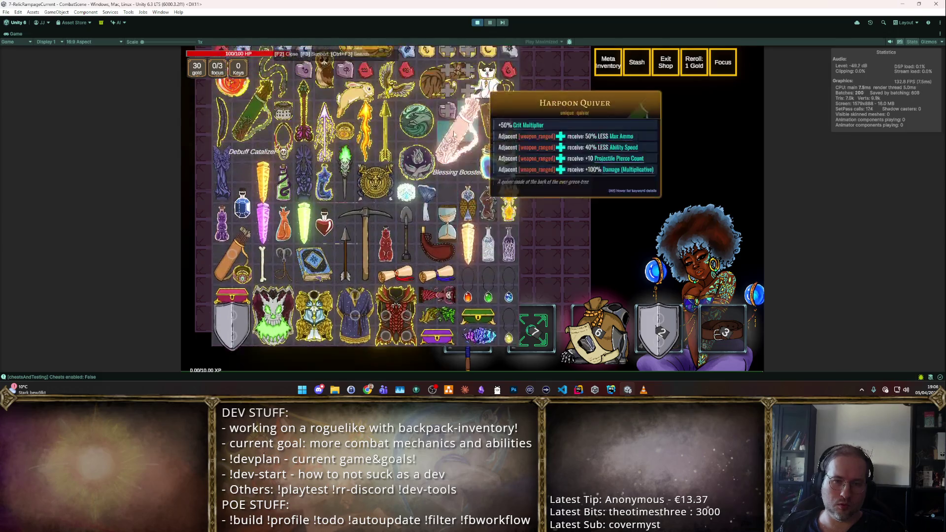
{"action": "left_click", "coordinate": [467, 222]}
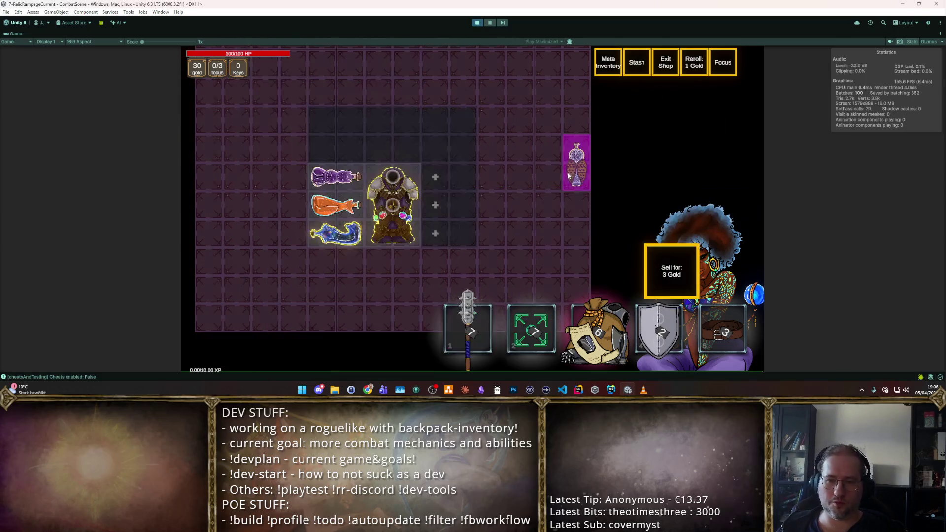
{"action": "left_click", "coordinate": [449, 234]}
- Place the purple cat potion right of the armor and a horizontal Longsword at the backpack top
{"action": "key", "text": "F3"}
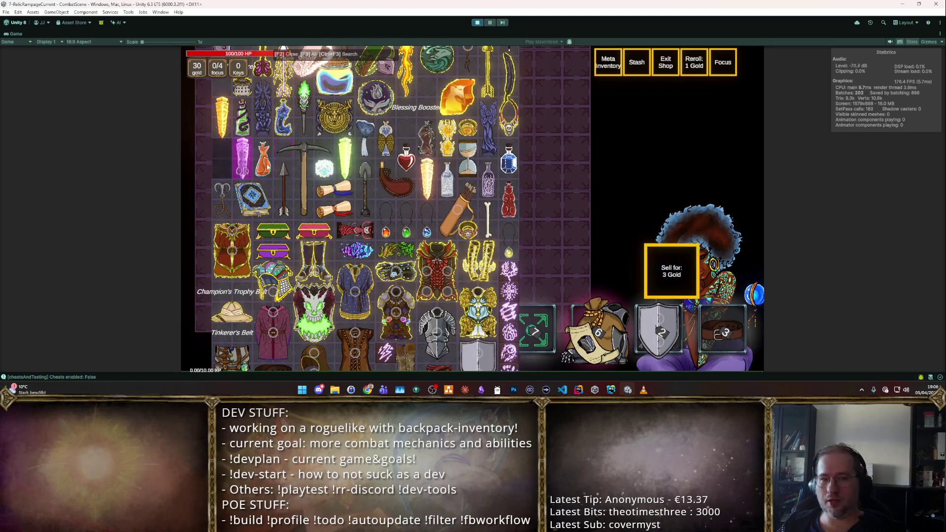
{"action": "left_click", "coordinate": [222, 159]}
{"action": "left_click", "coordinate": [440, 210]}
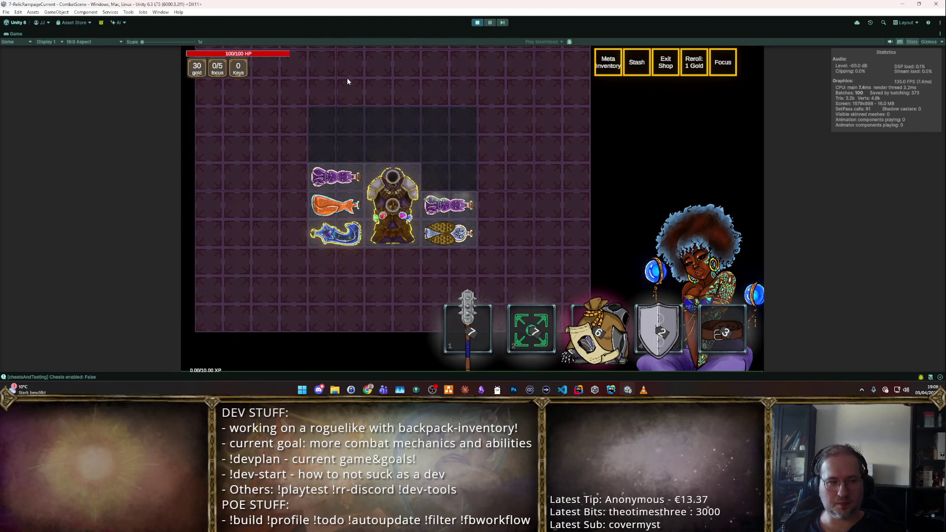
{"action": "key", "text": "F3"}
{"action": "scroll", "coordinate": [390, 167], "scroll_direction": "down", "scroll_amount": 1}
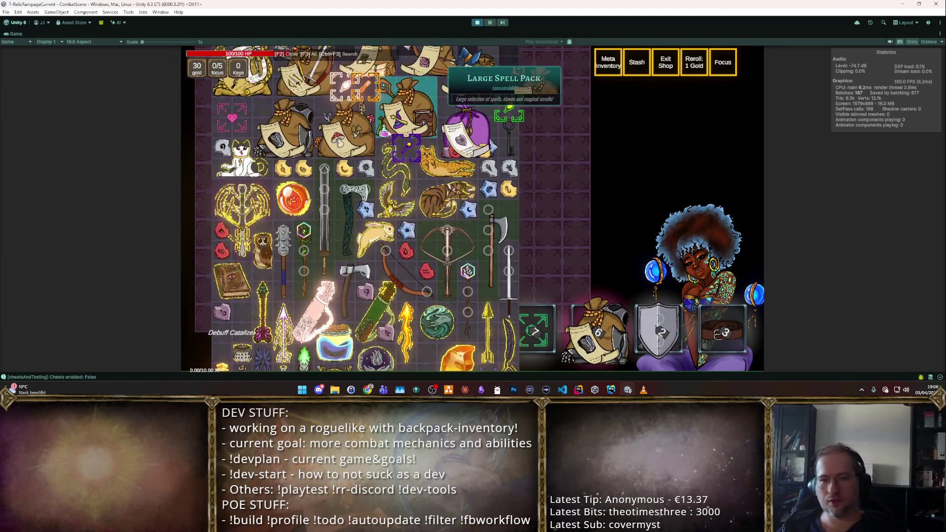
{"action": "left_click", "coordinate": [510, 150]}
{"action": "key", "text": "r"}
{"action": "left_click", "coordinate": [365, 121]}
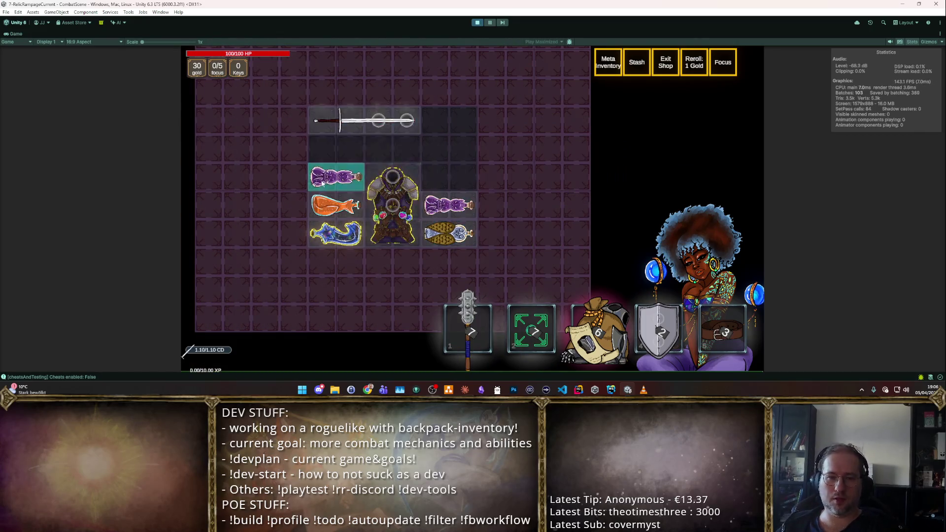
- Allocate one focus point and close the backpack to return to the forest
{"action": "key", "text": "f"}
{"action": "left_click", "coordinate": [321, 120]}
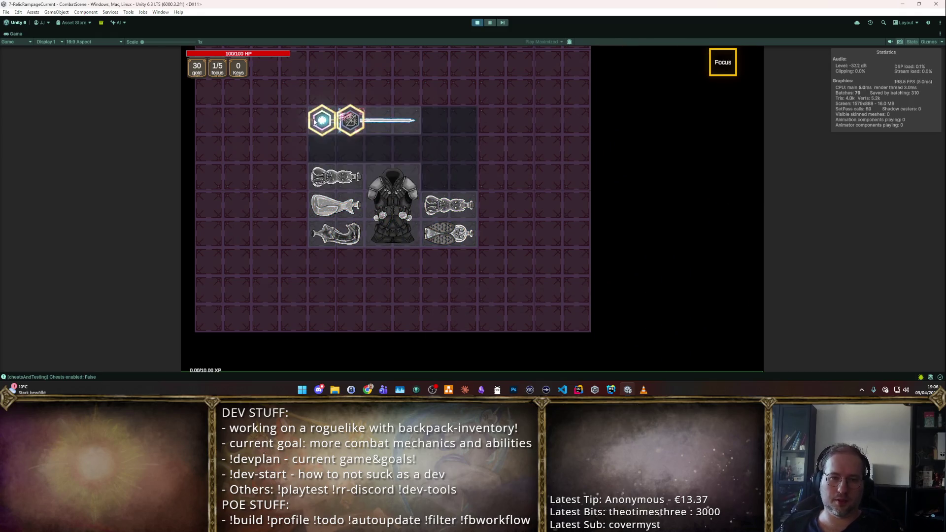
{"action": "key", "text": "Tab"}
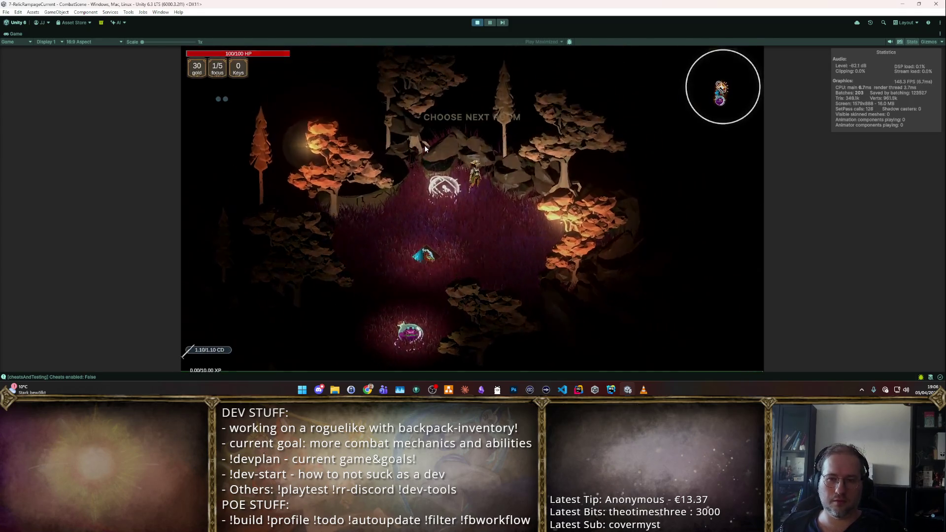
- Enter the next room, walk the character around with autoattack toggled on, then stop the playtest
{"action": "left_click", "coordinate": [424, 146]}
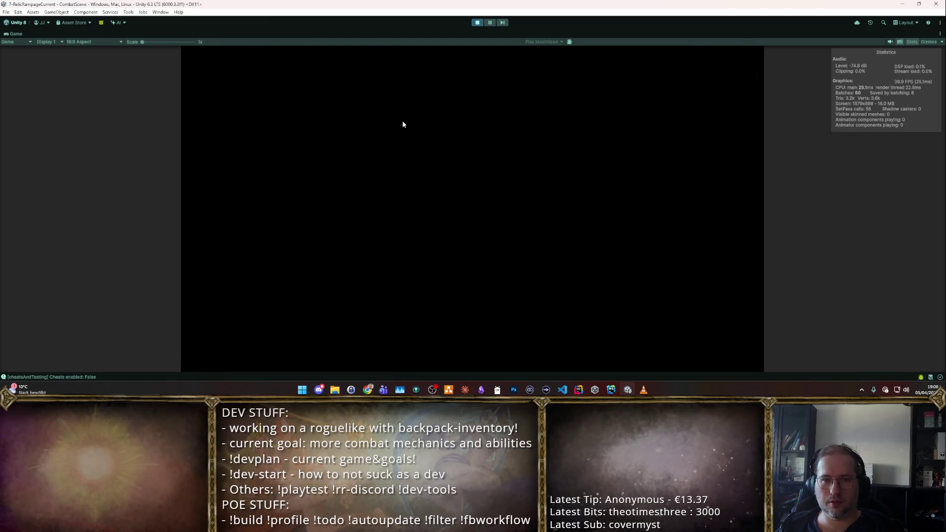
{"action": "key", "text": "a"}
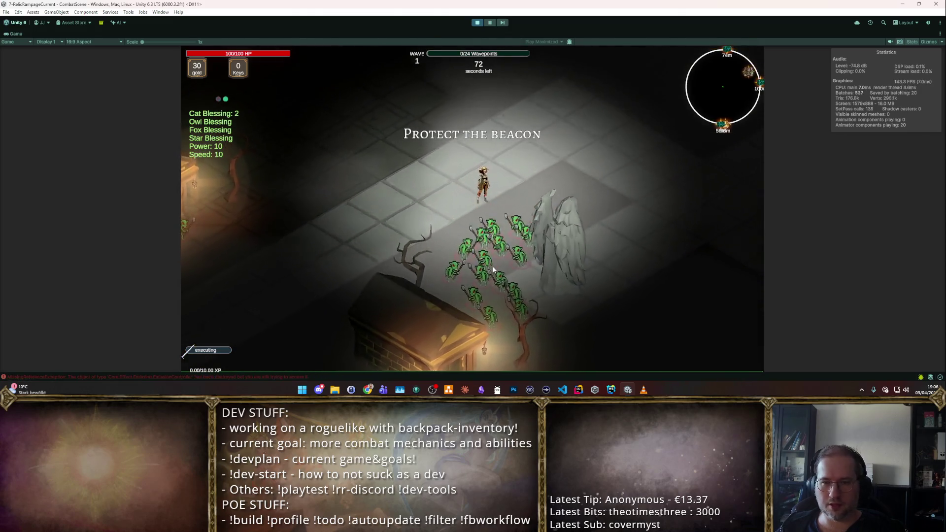
{"action": "key", "text": "t"}
{"action": "key", "text": "d"}
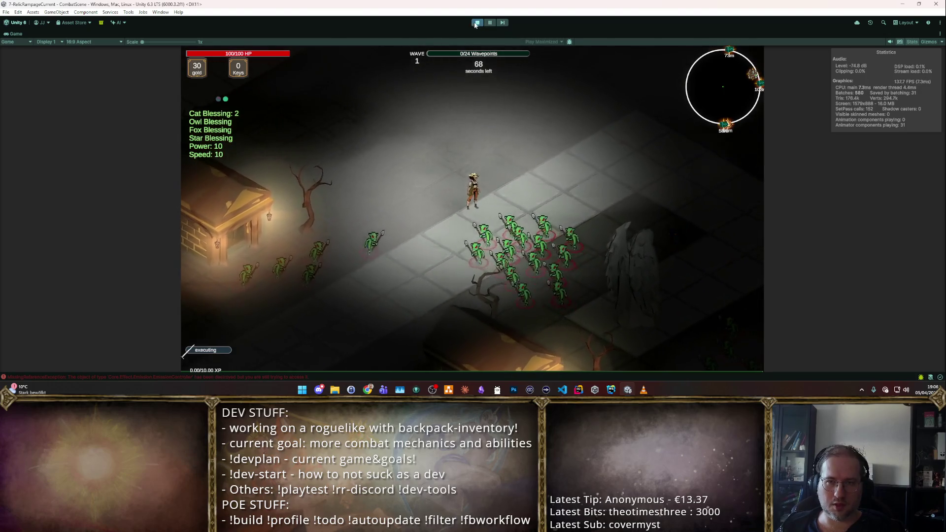
{"action": "left_click", "coordinate": [477, 23]}
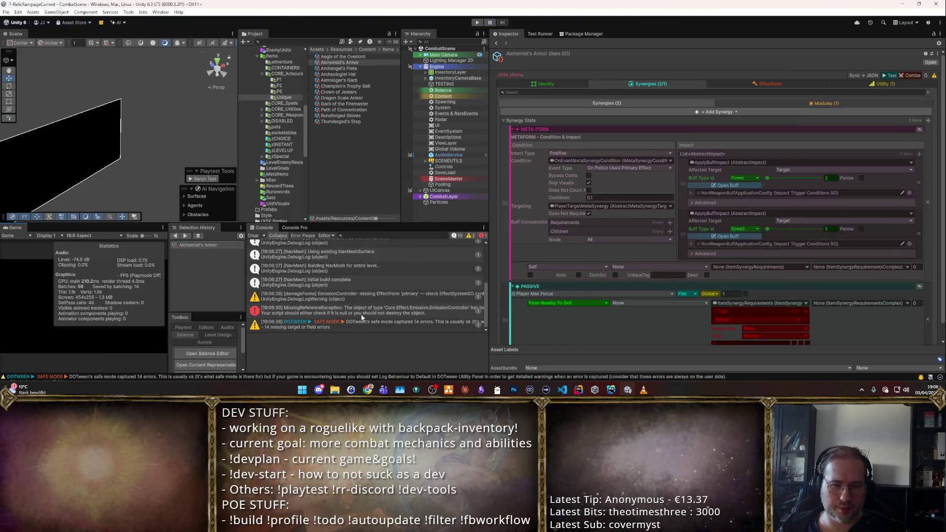
- Show and select the full MissingReferenceException stack trace in the Console
{"action": "left_click", "coordinate": [362, 314]}
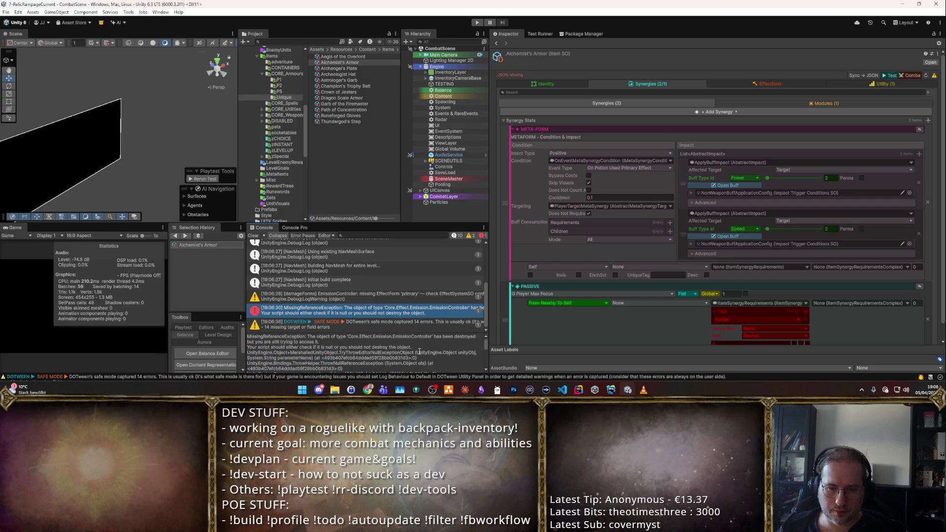
{"action": "key", "text": "ctrl+a"}
{"action": "scroll", "coordinate": [419, 351], "scroll_direction": "down", "scroll_amount": 5}
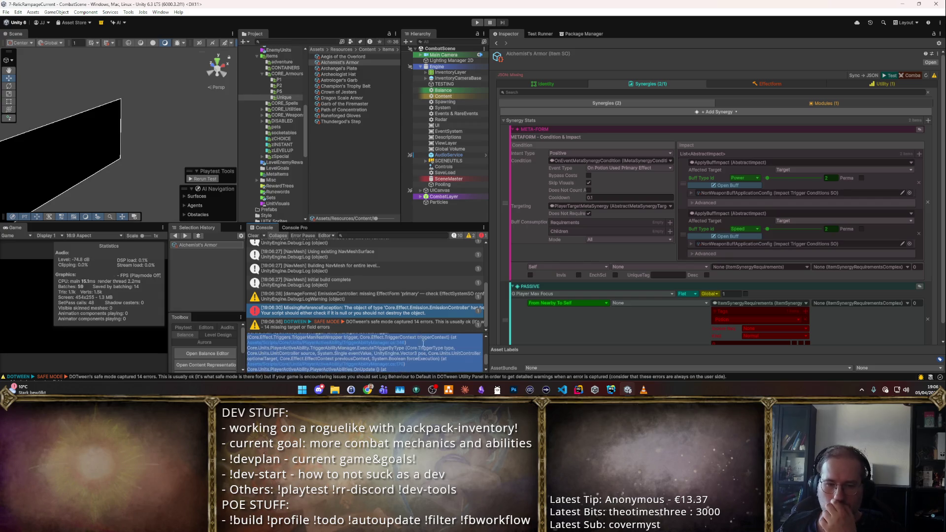
{"action": "scroll", "coordinate": [421, 350], "scroll_direction": "up", "scroll_amount": 5}
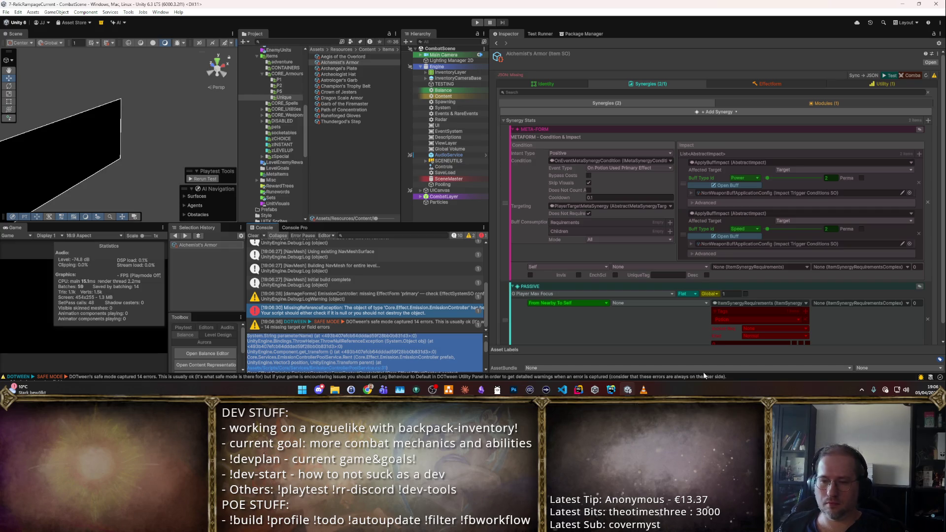
- Check the code editor, then show Alchemist's Armor's Identity settings in the Inspector
{"action": "left_click", "coordinate": [564, 390]}
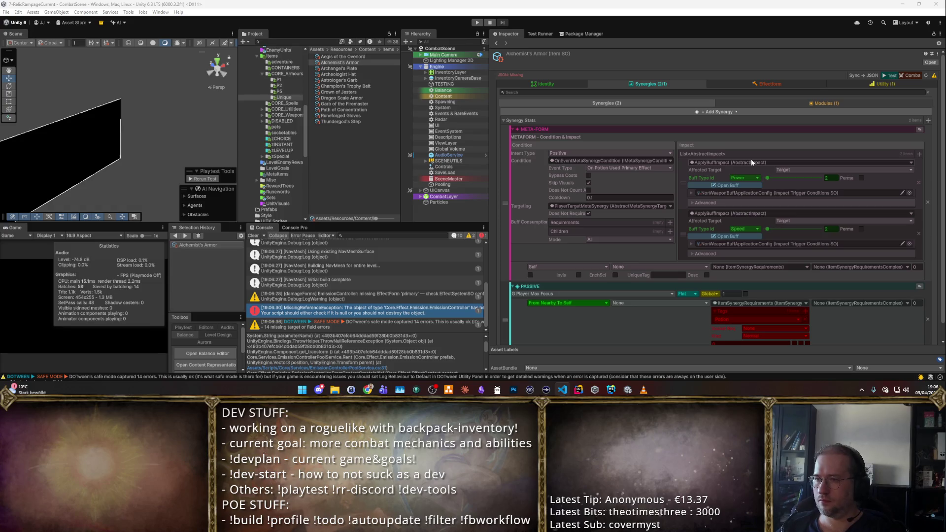
{"action": "key", "text": "alt+Tab"}
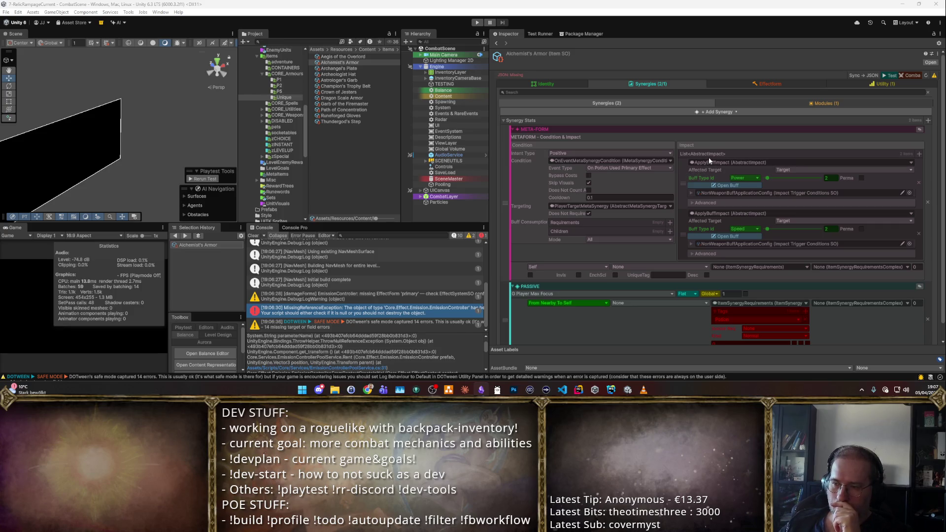
{"action": "scroll", "coordinate": [710, 156], "scroll_direction": "down", "scroll_amount": 1}
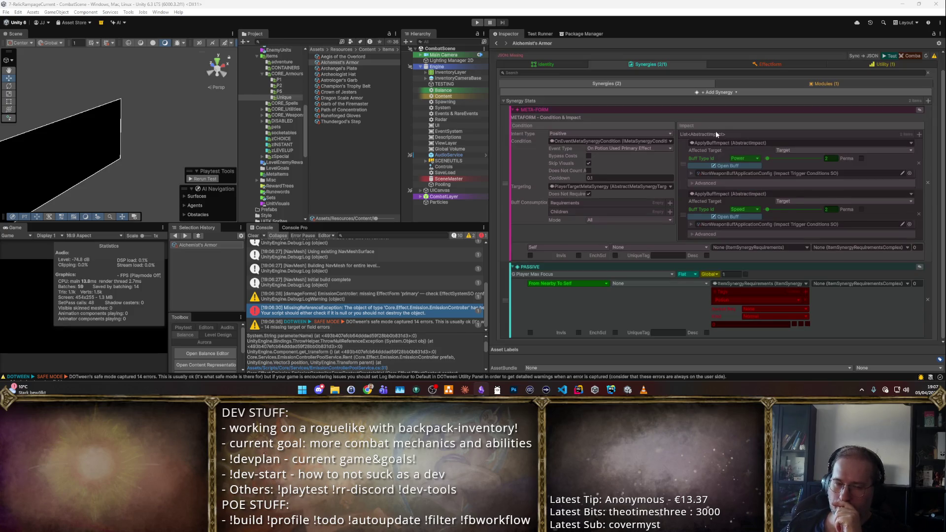
{"action": "scroll", "coordinate": [720, 140], "scroll_direction": "up", "scroll_amount": 1}
{"action": "left_click", "coordinate": [563, 85]}
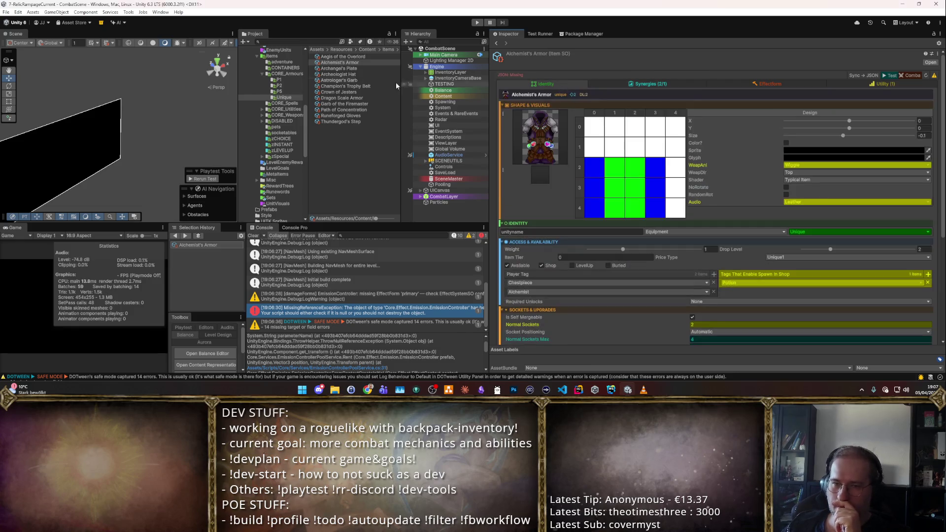
- Duplicate Set2Tempestbinder in the Sets folder as Set2Alchemist with Associated Player Tag Alchemist
{"action": "left_click", "coordinate": [295, 136]}
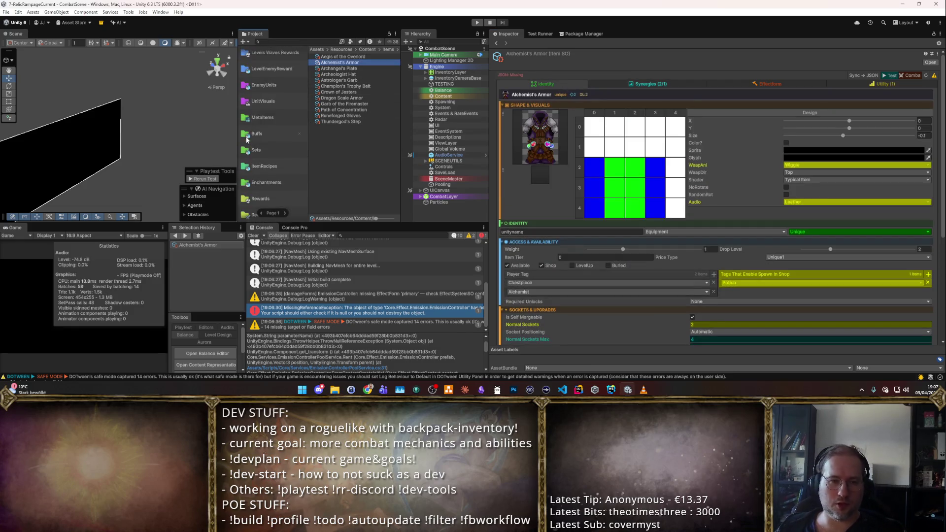
{"action": "left_click", "coordinate": [254, 150]}
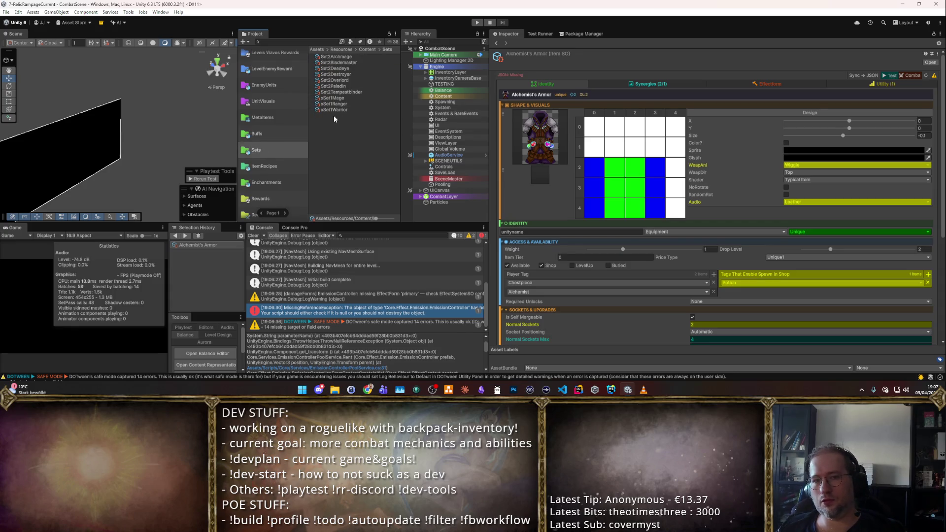
{"action": "left_click", "coordinate": [341, 92]}
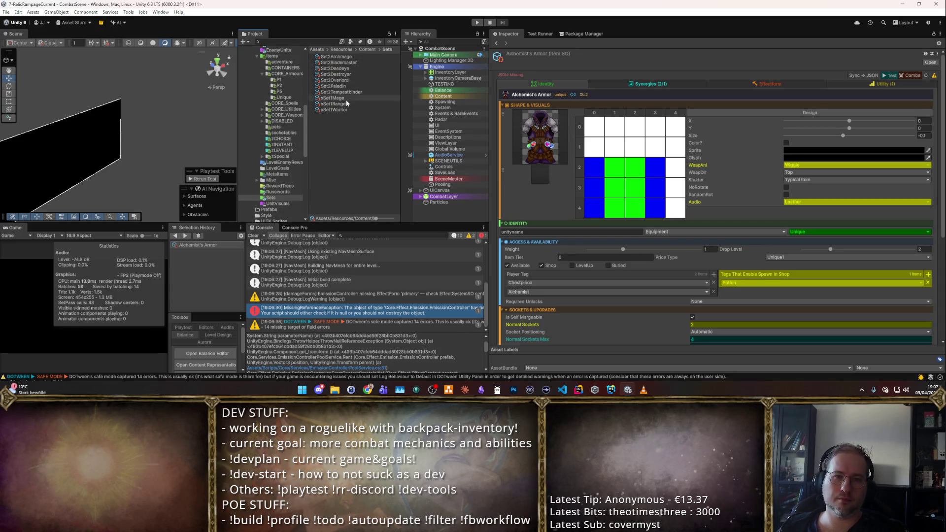
{"action": "key", "text": "ctrl+d"}
{"action": "key", "text": "F2"}
{"action": "type", "text": "Set2Alchemist"}
{"action": "key", "text": "Return"}
{"action": "left_click", "coordinate": [739, 83]}
{"action": "left_click", "coordinate": [755, 111]}
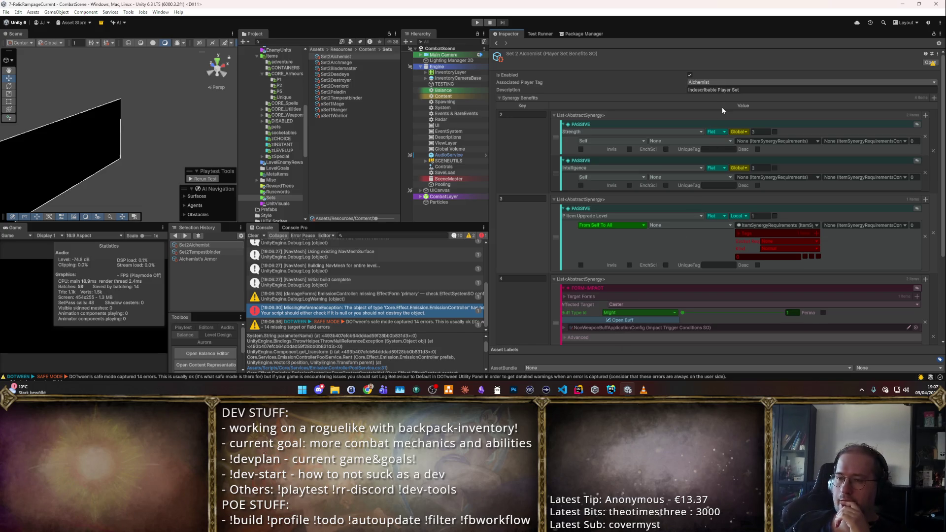
- Remove Synergy Benefits entry 4 from Set2Alchemist and clear the Console log
{"action": "scroll", "coordinate": [717, 99], "scroll_direction": "down", "scroll_amount": 3}
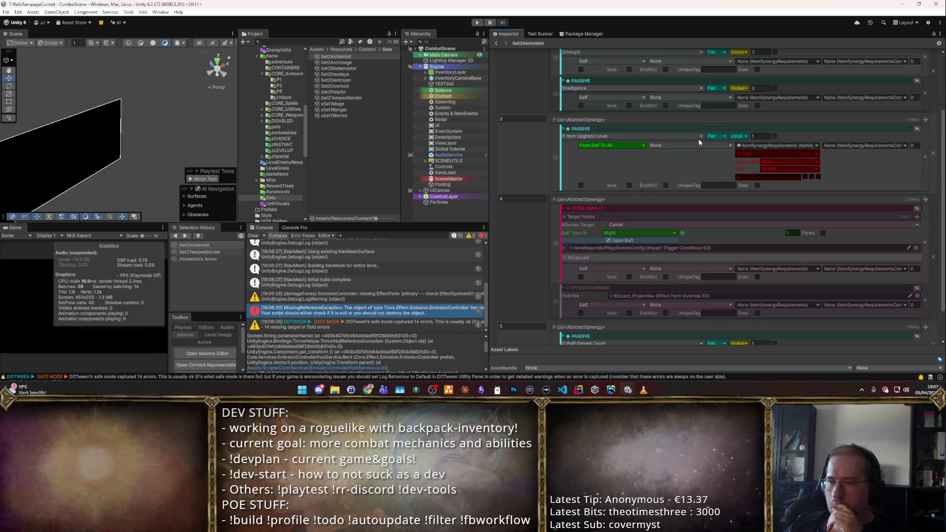
{"action": "scroll", "coordinate": [690, 169], "scroll_direction": "down", "scroll_amount": 2}
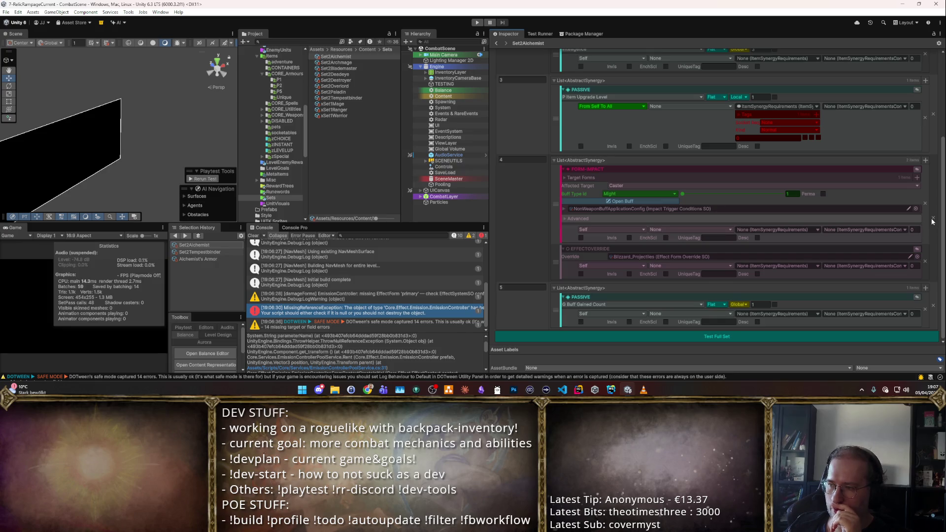
{"action": "left_click", "coordinate": [931, 219]}
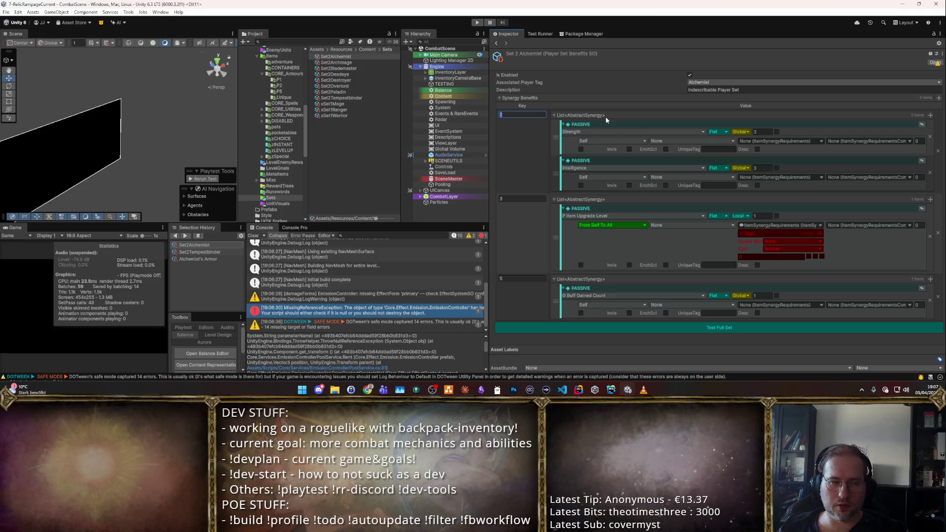
{"action": "type", "text": "2"}
{"action": "left_click", "coordinate": [252, 237]}
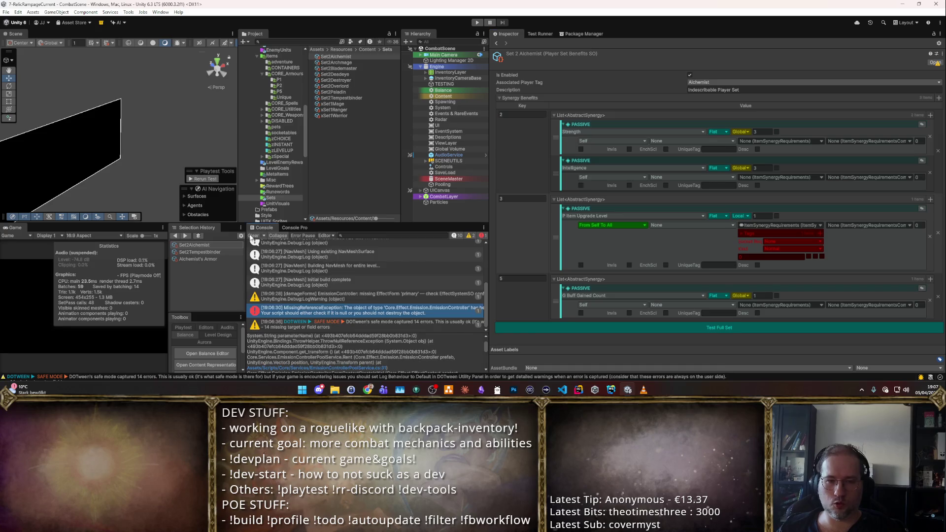
{"action": "left_click", "coordinate": [252, 236]}
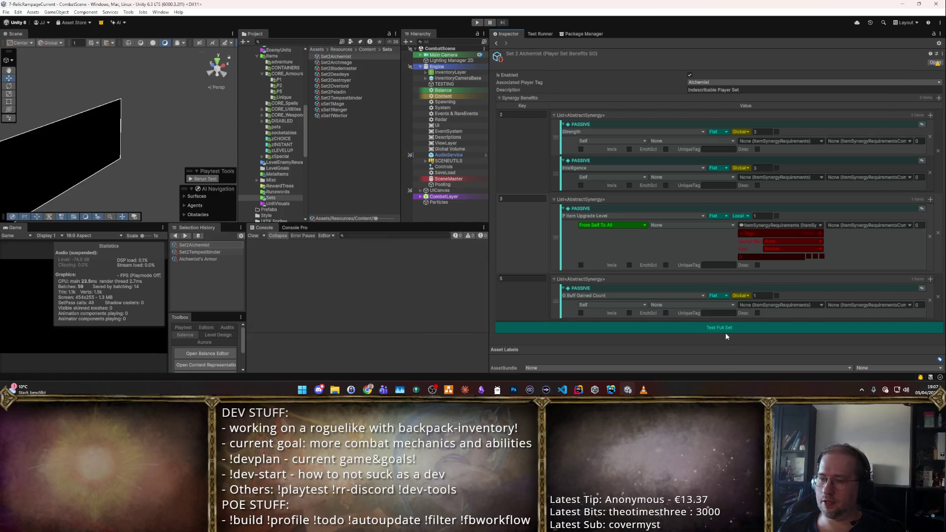
- Playtest the full set, checking the armor and set-icon tooltips in the Game view, then stop
{"action": "key", "text": "ctrl+p"}
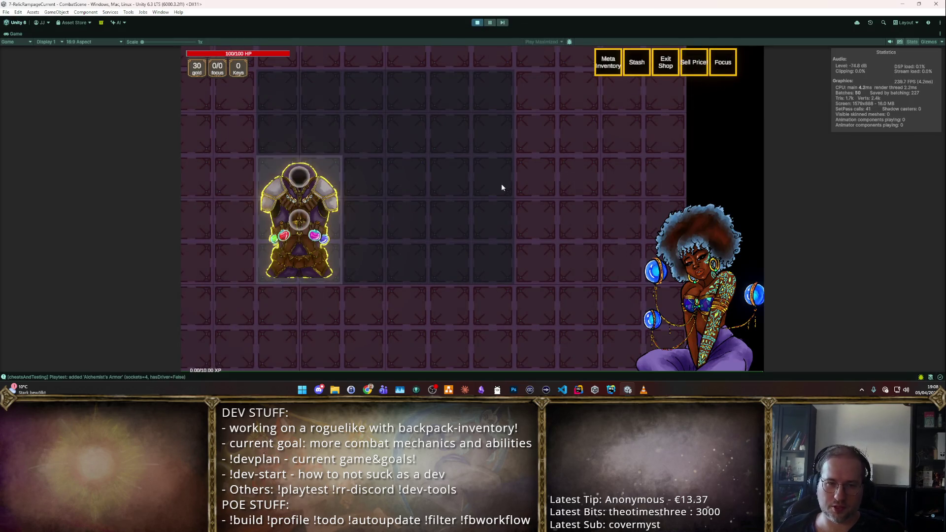
{"action": "mouse_move", "coordinate": [291, 212]}
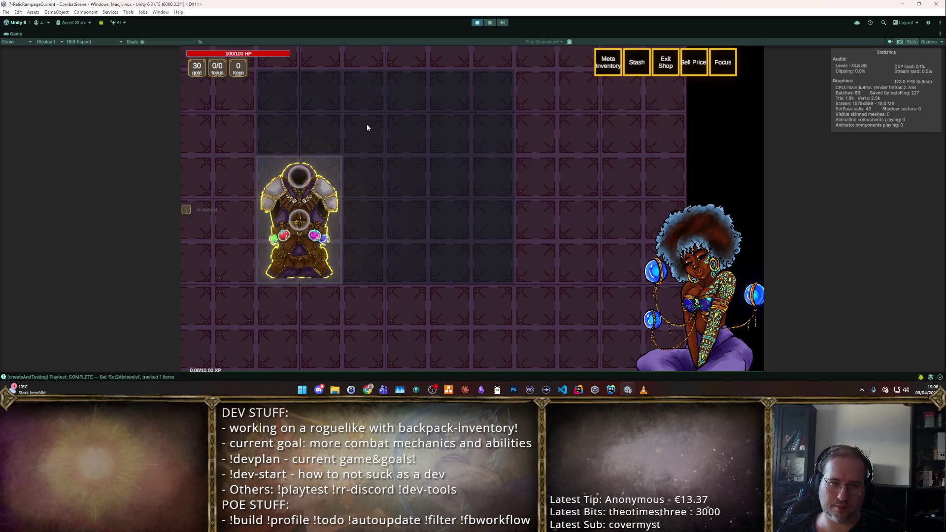
{"action": "mouse_move", "coordinate": [185, 215]}
{"action": "scroll", "coordinate": [185, 213], "scroll_direction": "up", "scroll_amount": 3}
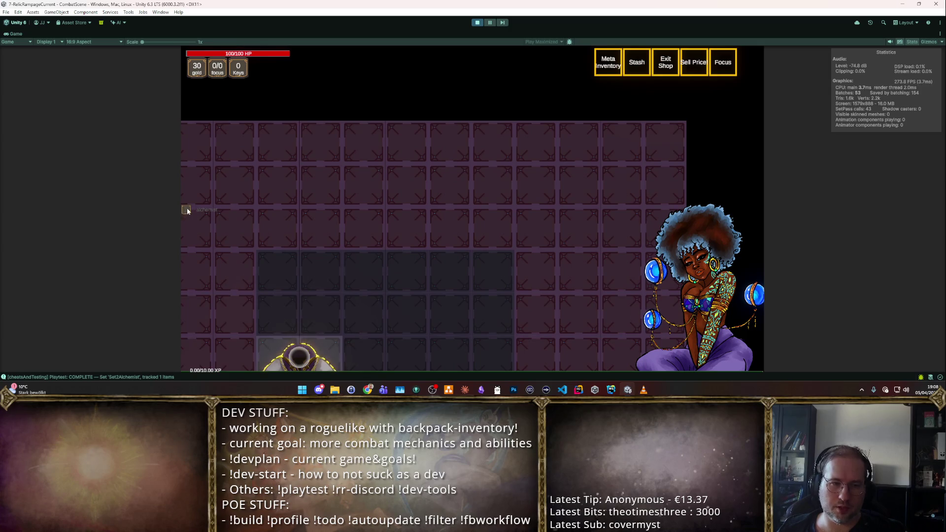
{"action": "scroll", "coordinate": [409, 57], "scroll_direction": "down", "scroll_amount": 3}
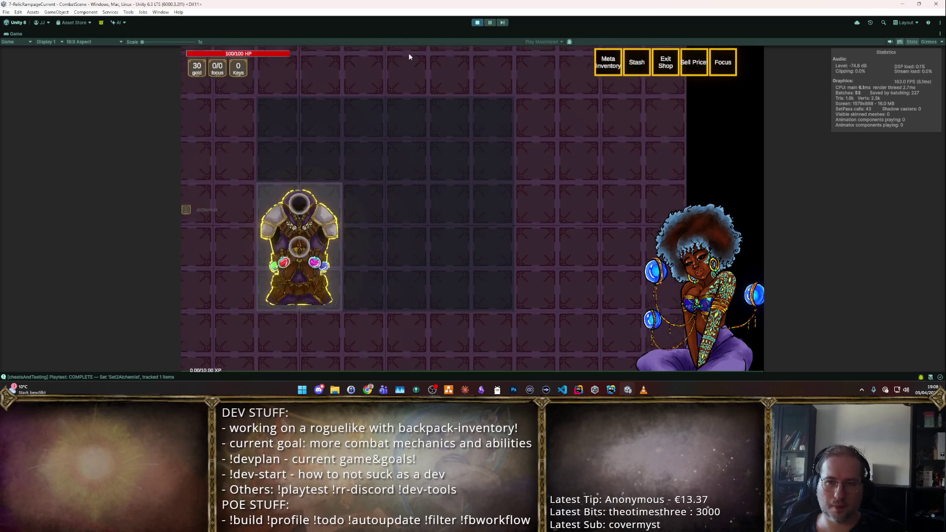
{"action": "left_click", "coordinate": [474, 23]}
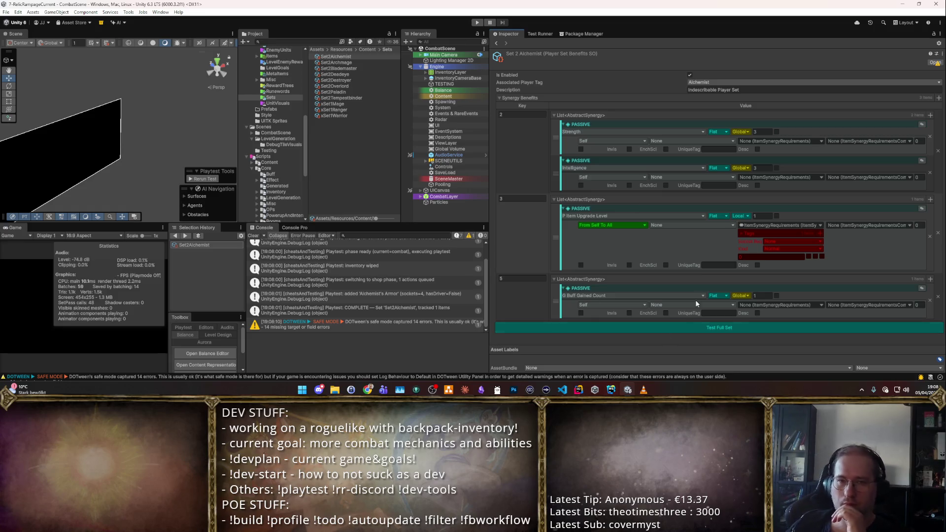
- Bring up a File Explorer window from the taskbar
{"action": "left_click", "coordinate": [335, 390]}
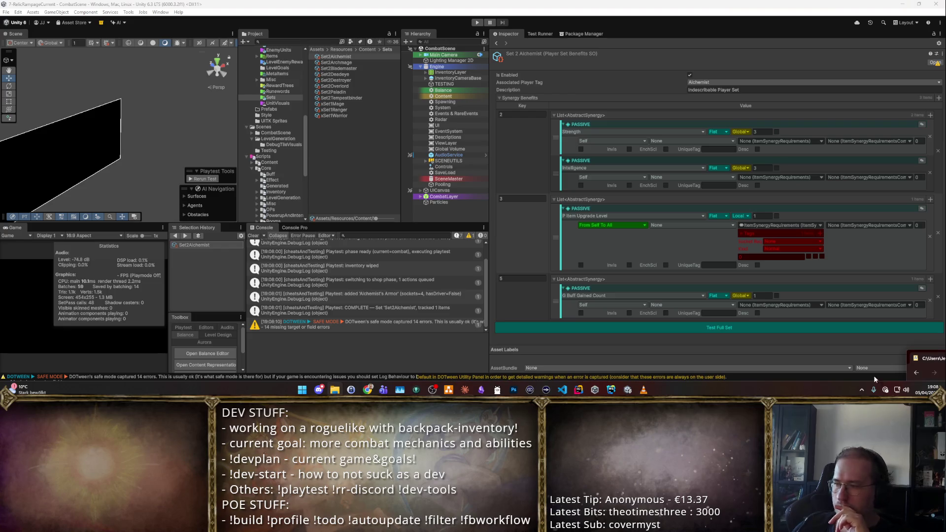